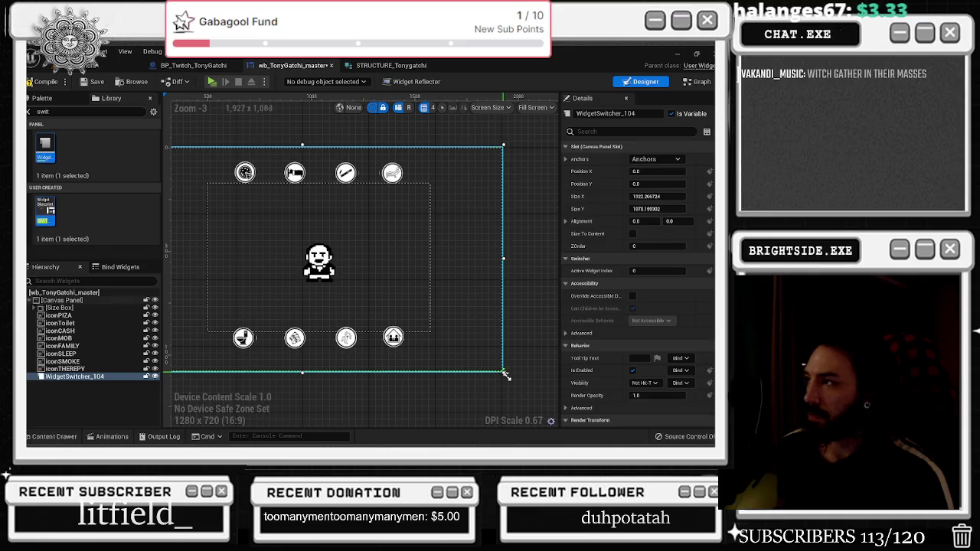
Set WidgetSwitcher_104's size to 1920 × 1080 in Details
{"action": "left_click", "coordinate": [662, 196]}
{"action": "type", "text": "1920"}
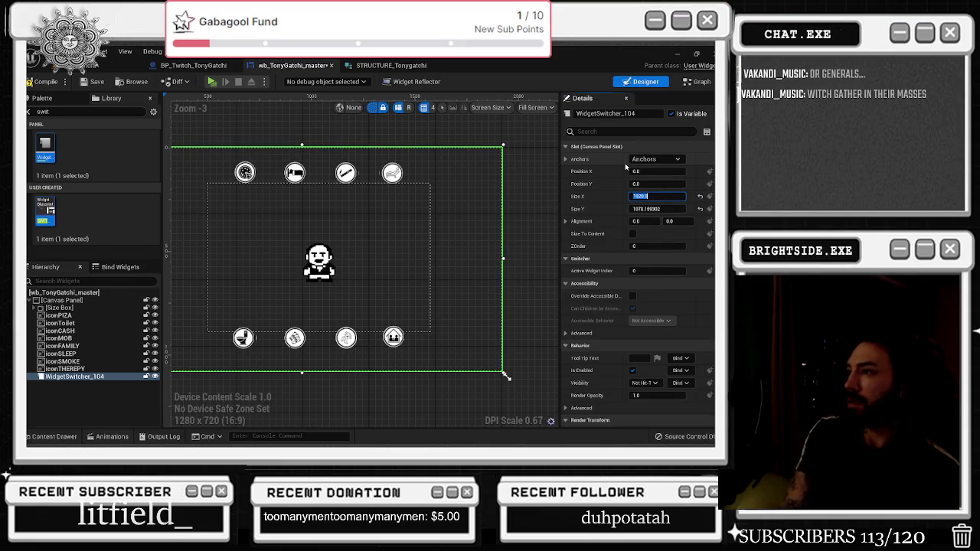
{"action": "left_click", "coordinate": [646, 208]}
{"action": "type", "text": "10"}
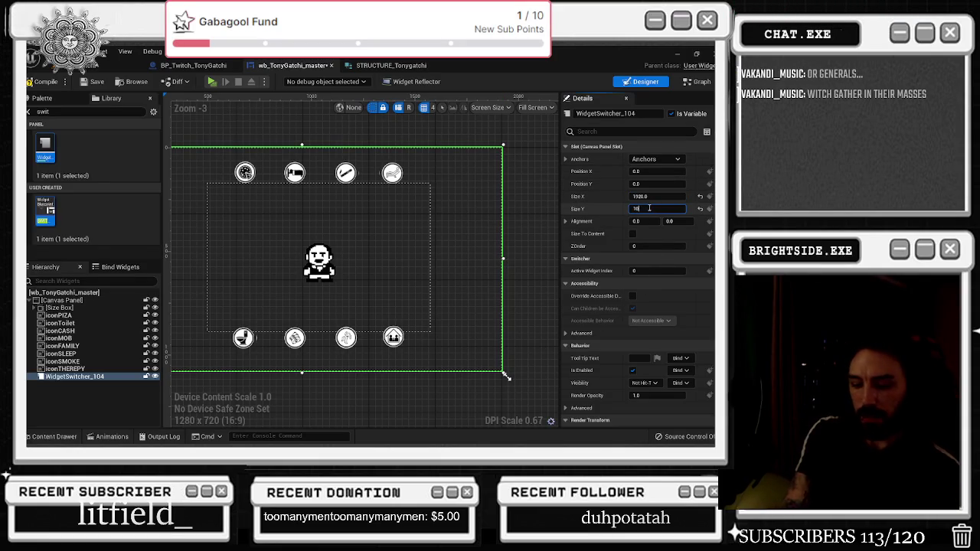
{"action": "type", "text": "80"}
{"action": "key", "text": "Return"}
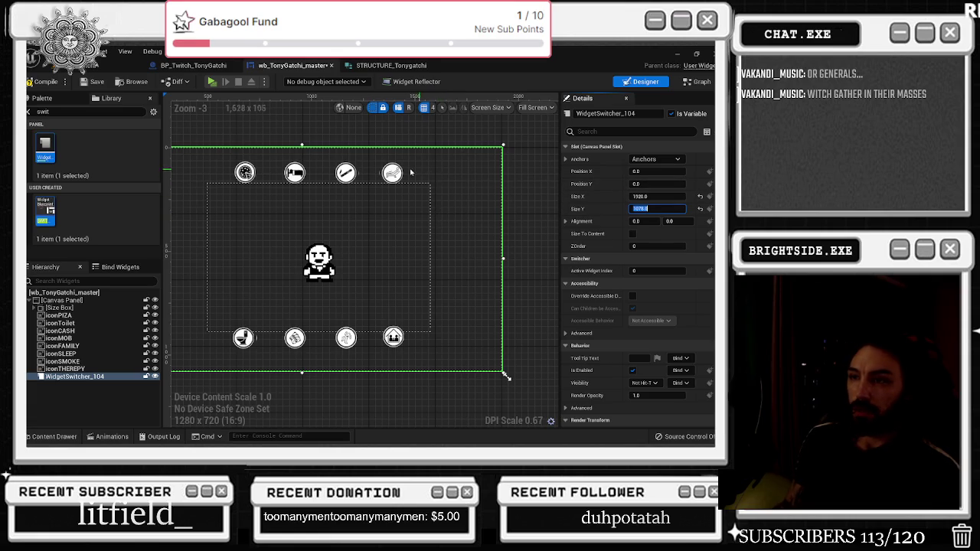
Anchor WidgetSwitcher_104 to the centre so it sits at -960, -540
{"action": "left_click", "coordinate": [646, 161]}
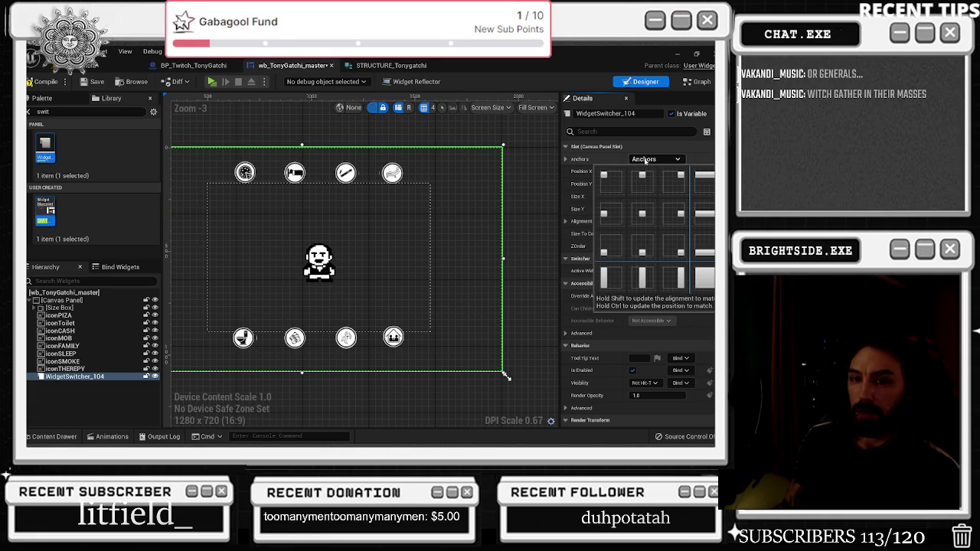
{"action": "left_click", "coordinate": [658, 160]}
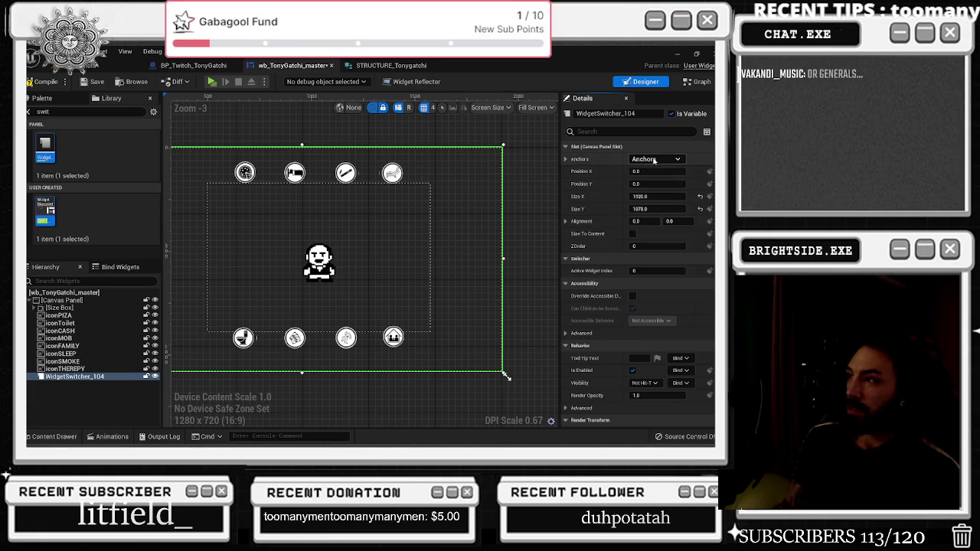
{"action": "left_click", "coordinate": [655, 159]}
{"action": "left_click", "coordinate": [650, 160]}
{"action": "left_click", "coordinate": [651, 159]}
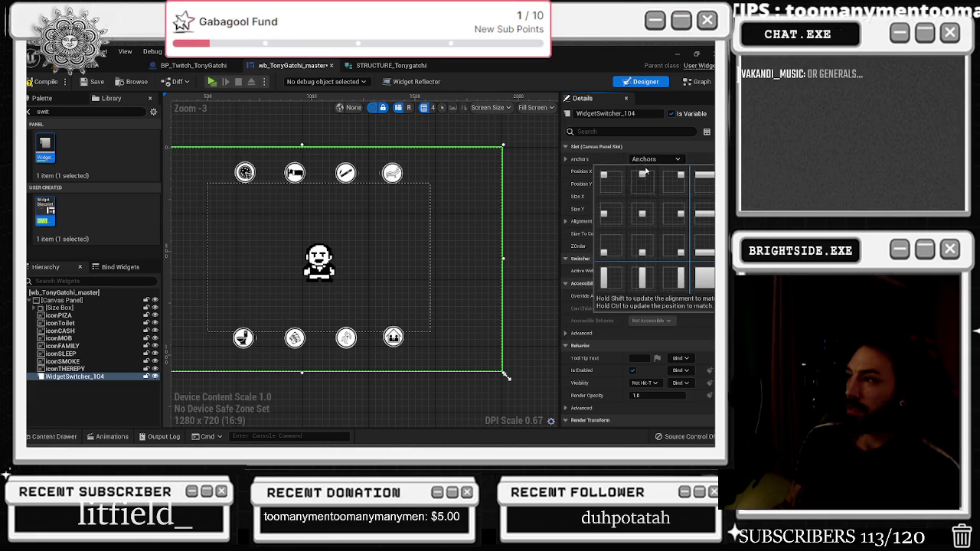
{"action": "left_click", "coordinate": [641, 213]}
{"action": "scroll", "coordinate": [411, 232], "scroll_direction": "down", "scroll_amount": 2}
{"action": "scroll", "coordinate": [413, 223], "scroll_direction": "up", "scroll_amount": 1}
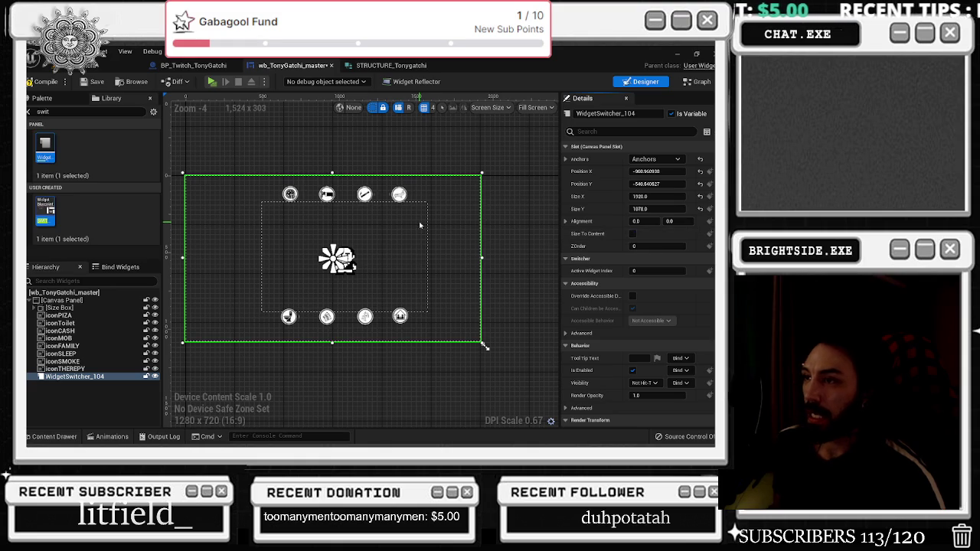
{"action": "left_click", "coordinate": [114, 378]}
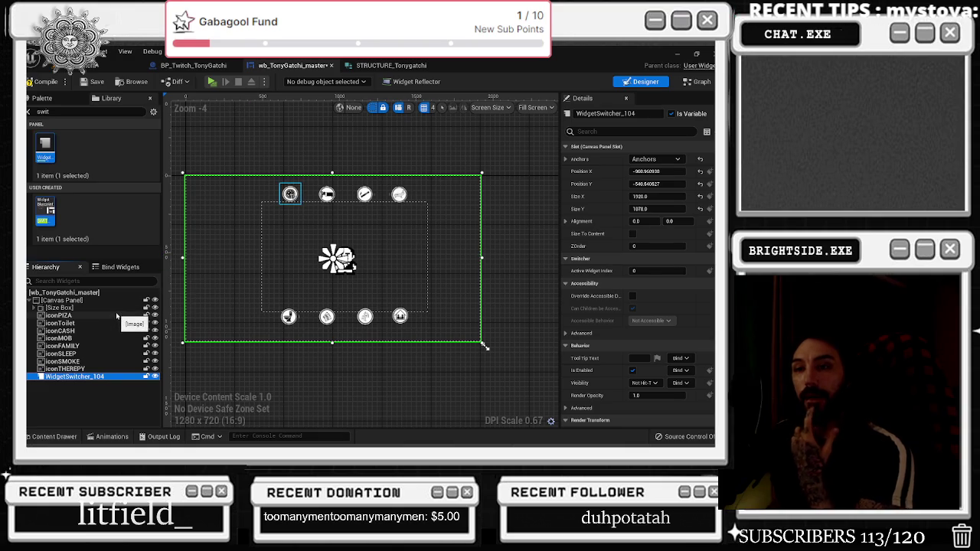
{"action": "left_click_drag", "start_coordinate": [322, 139], "coordinate": [311, 139]}
{"action": "left_click", "coordinate": [311, 143]}
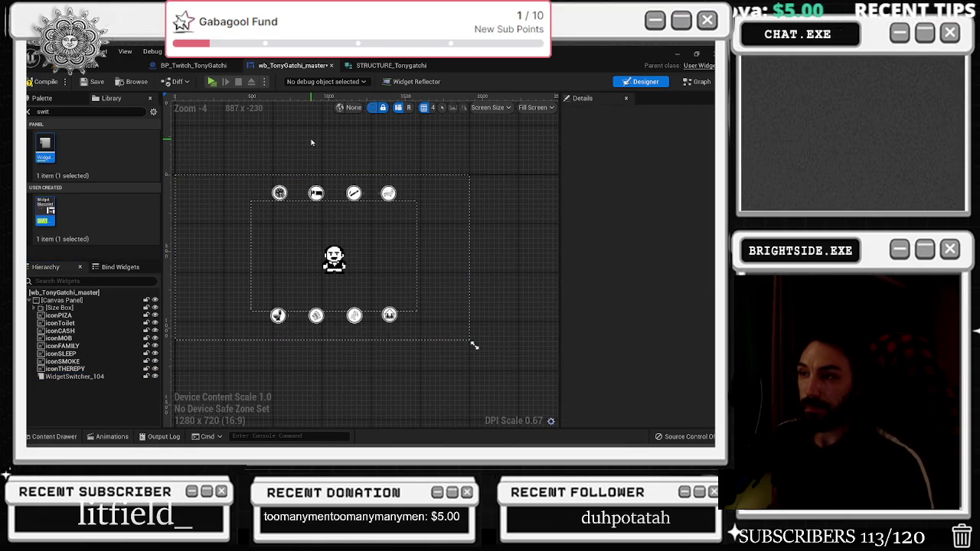
Browse the Content Drawer to wb_TonyGatchi_master without duplicating it, and save the widget
{"action": "left_click", "coordinate": [71, 376]}
{"action": "left_click", "coordinate": [289, 145]}
{"action": "key", "text": "ctrl+space"}
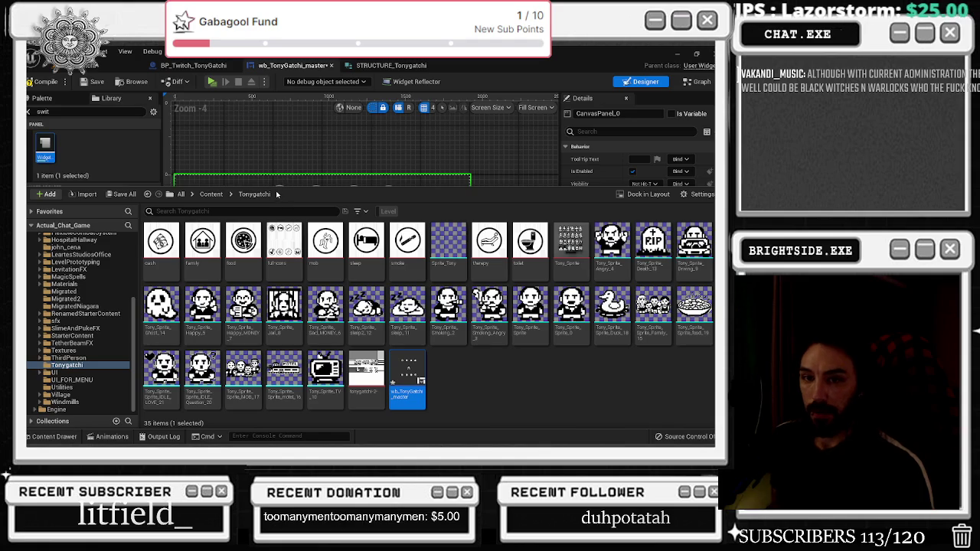
{"action": "right_click", "coordinate": [412, 373]}
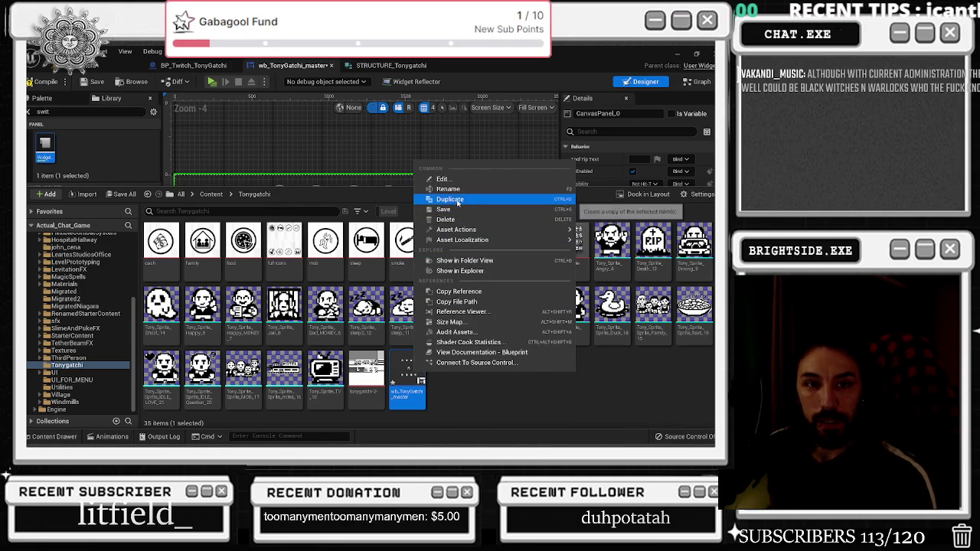
{"action": "left_click", "coordinate": [517, 401]}
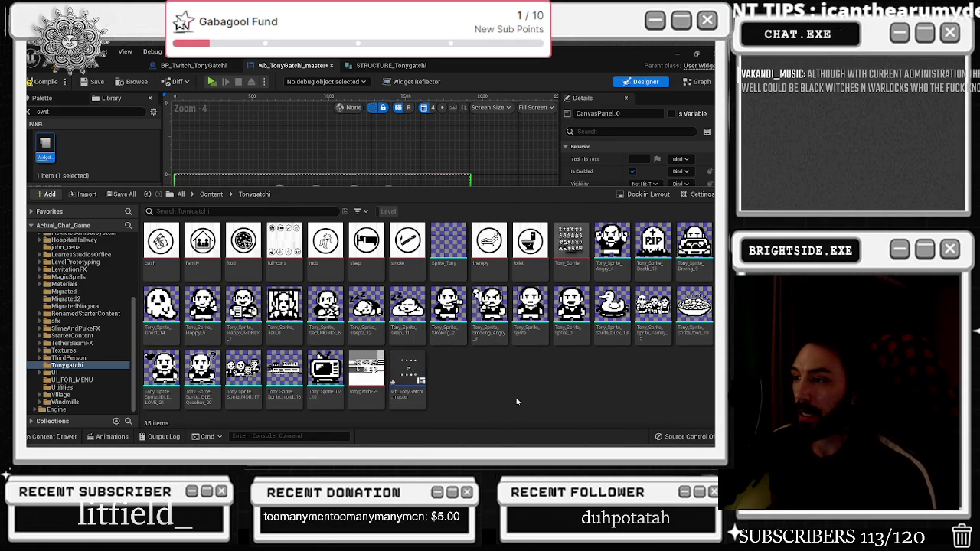
{"action": "left_click", "coordinate": [418, 181]}
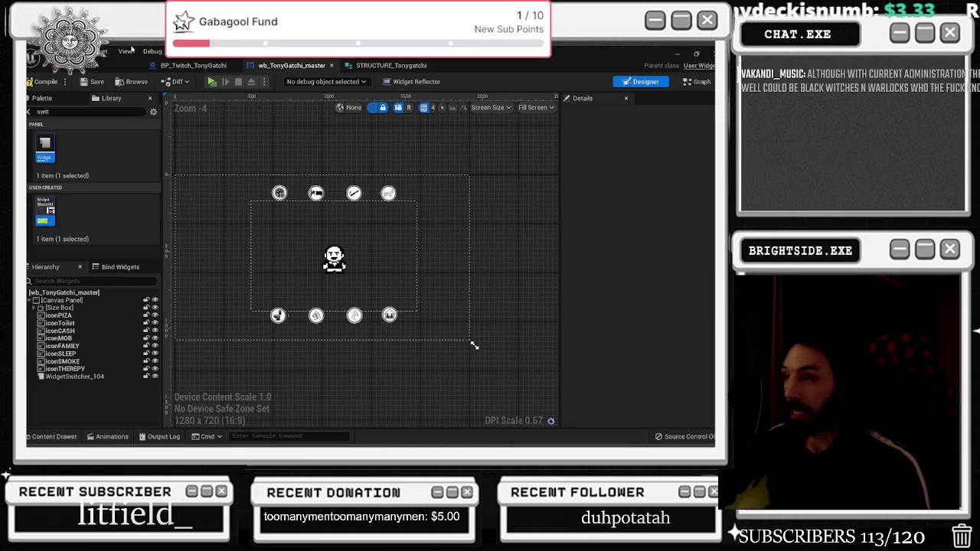
{"action": "key", "text": "ctrl+s"}
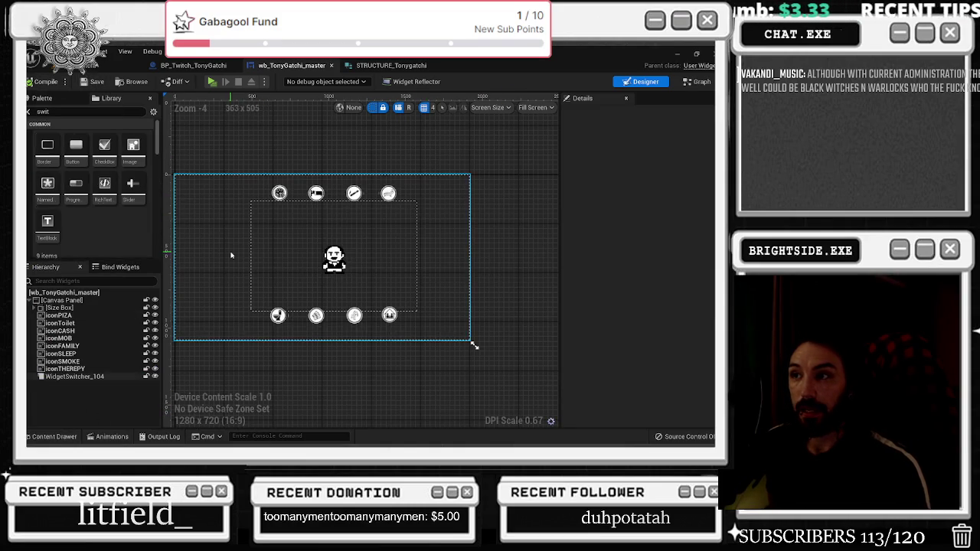
Save the widget blueprint again and minimize Unreal Editor from the level editor
{"action": "right_click", "coordinate": [230, 252]}
{"action": "right_click", "coordinate": [228, 231]}
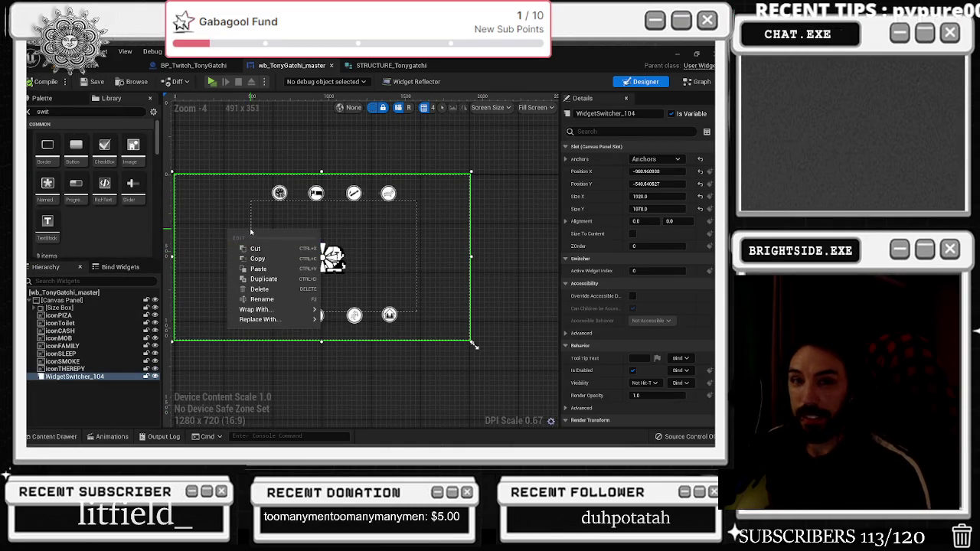
{"action": "right_click", "coordinate": [250, 232]}
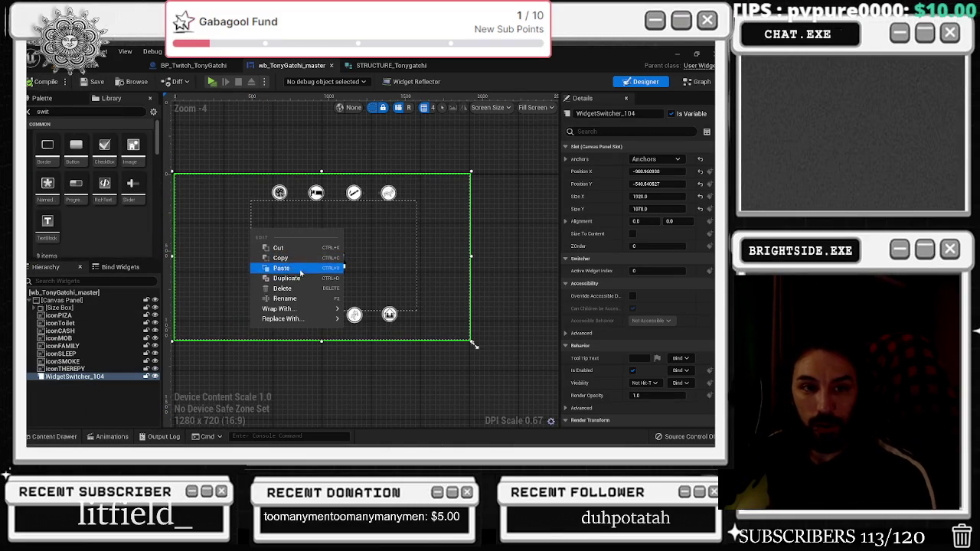
{"action": "right_click", "coordinate": [274, 217]}
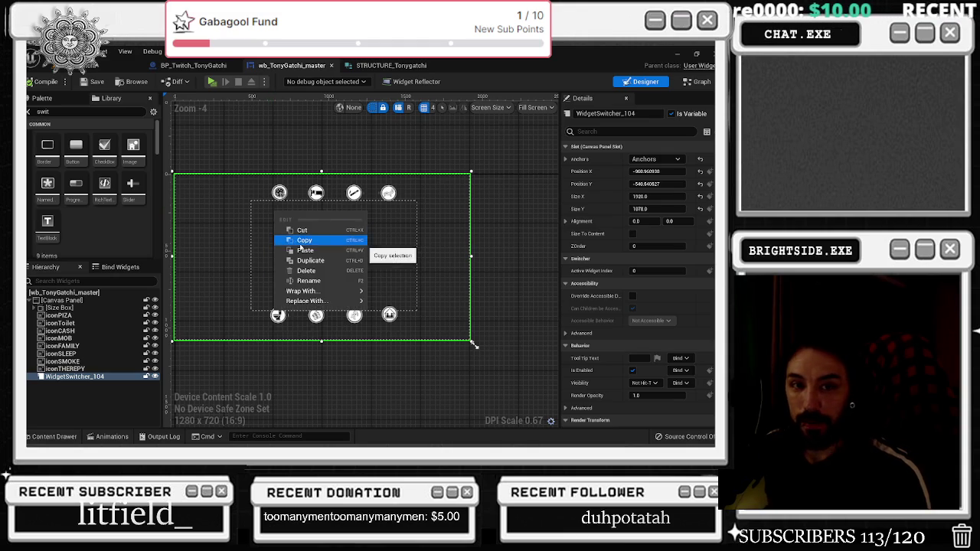
{"action": "right_click", "coordinate": [251, 231]}
{"action": "left_click", "coordinate": [90, 82]}
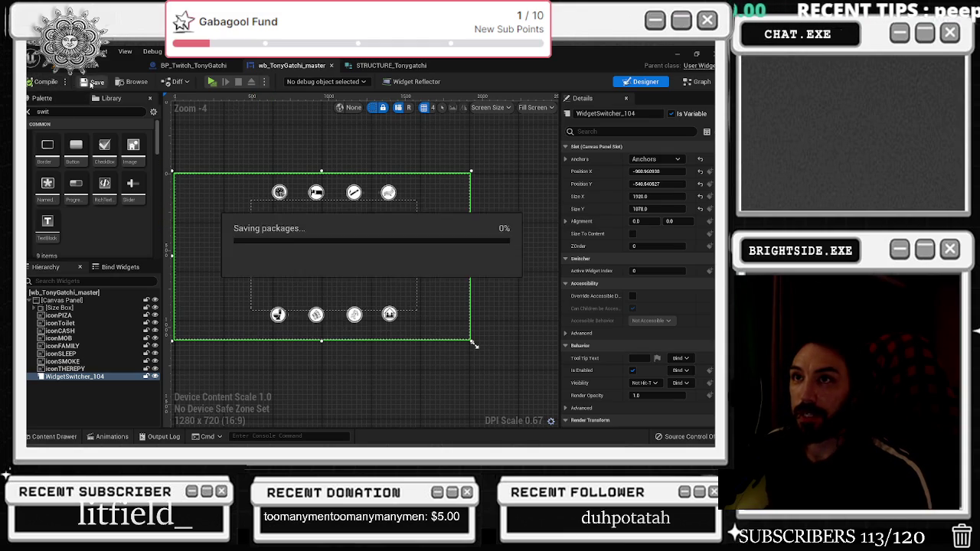
{"action": "left_click", "coordinate": [114, 66]}
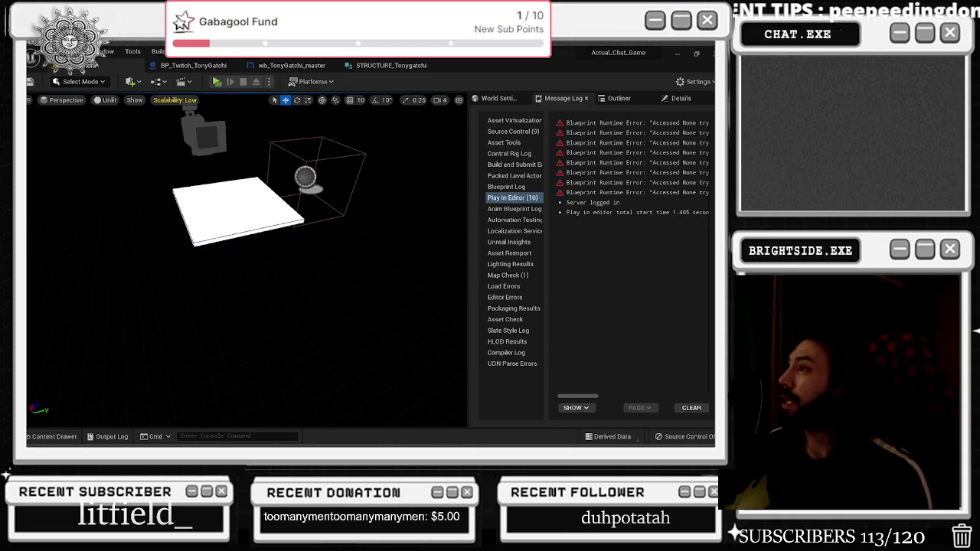
{"action": "left_click", "coordinate": [676, 54]}
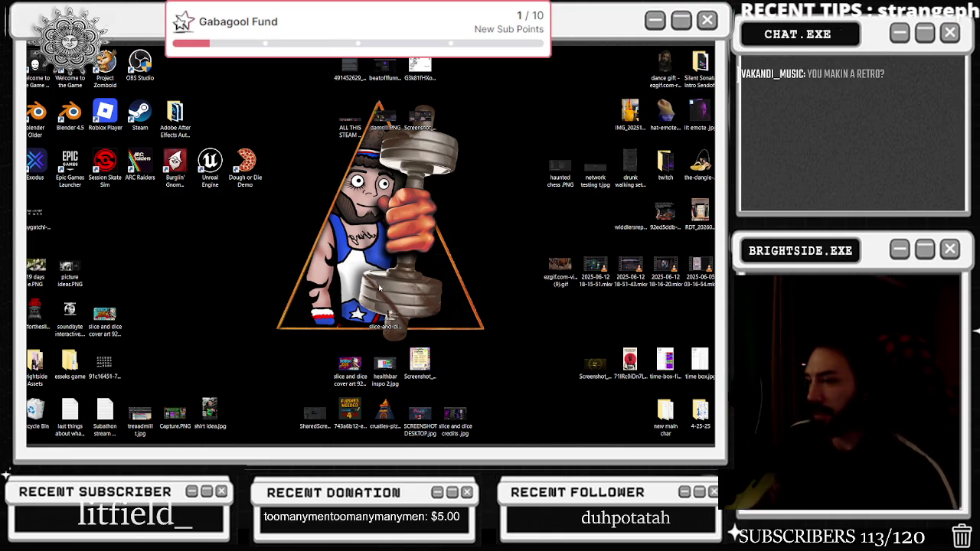
End the Creative Cloud Core Service process in Task Manager and open File Explorer
{"action": "right_click", "coordinate": [445, 443]}
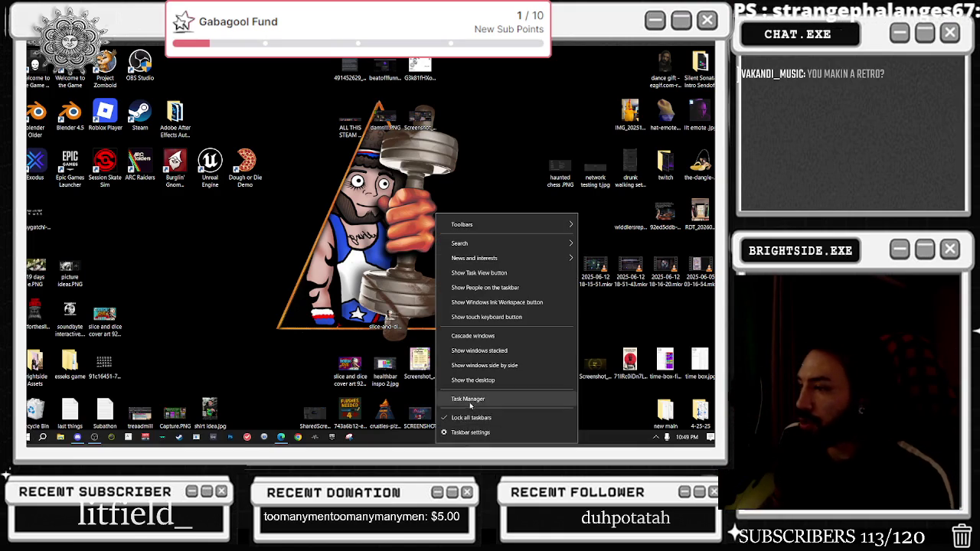
{"action": "left_click", "coordinate": [467, 400]}
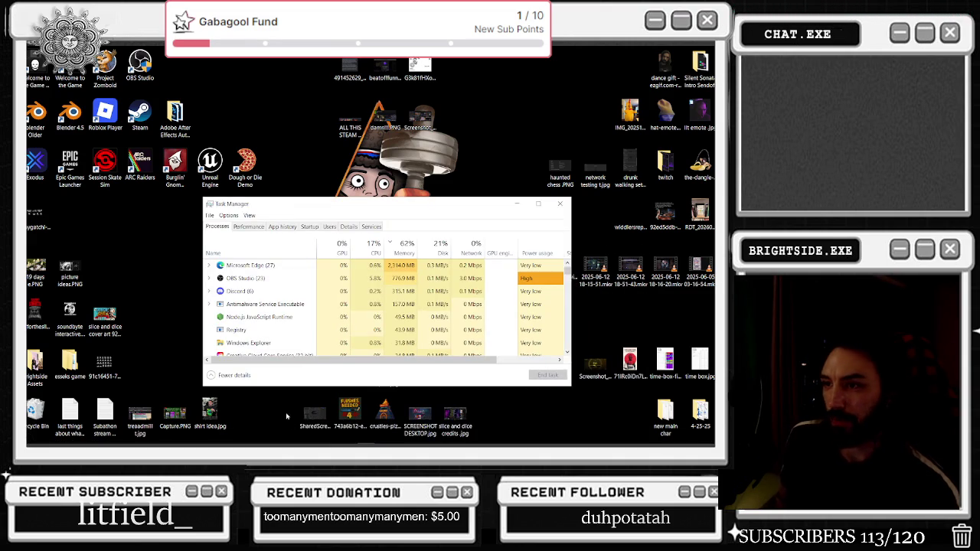
{"action": "scroll", "coordinate": [304, 344], "scroll_direction": "down", "scroll_amount": 1}
{"action": "left_click", "coordinate": [304, 335]}
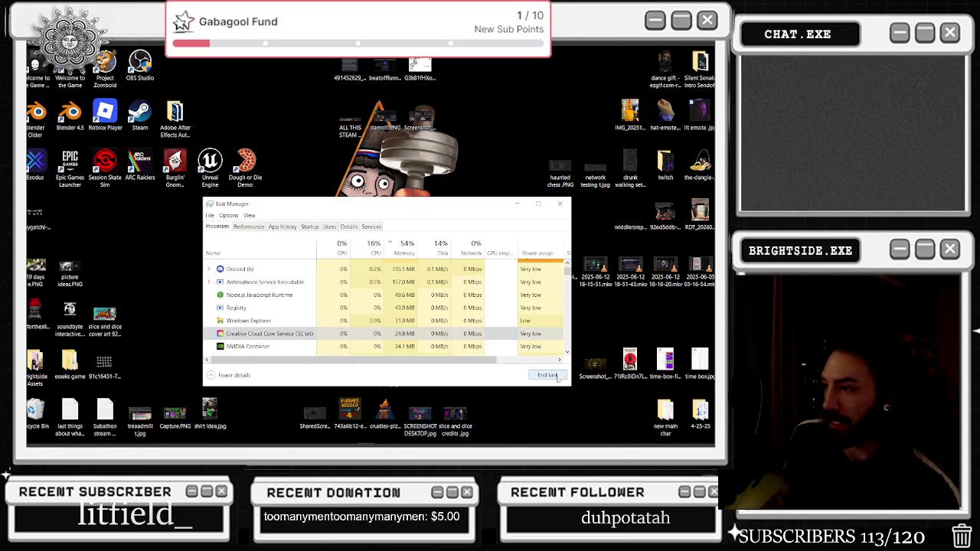
{"action": "key", "text": "Delete"}
{"action": "key", "text": "super+e"}
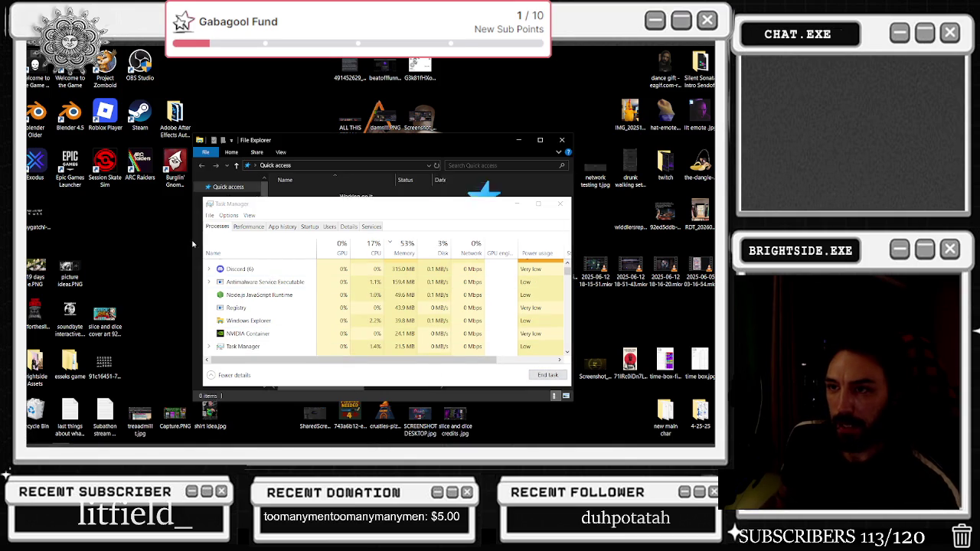
{"action": "mouse_move", "coordinate": [266, 205]}
{"action": "left_mouse_down"}
{"action": "mouse_move", "coordinate": [294, 266]}
{"action": "mouse_move", "coordinate": [326, 299]}
{"action": "left_mouse_up"}
Select Actual_Chat_Game.uproject, close Task Manager, and dismiss the Epic Games sign-in window
{"action": "left_click", "coordinate": [320, 194]}
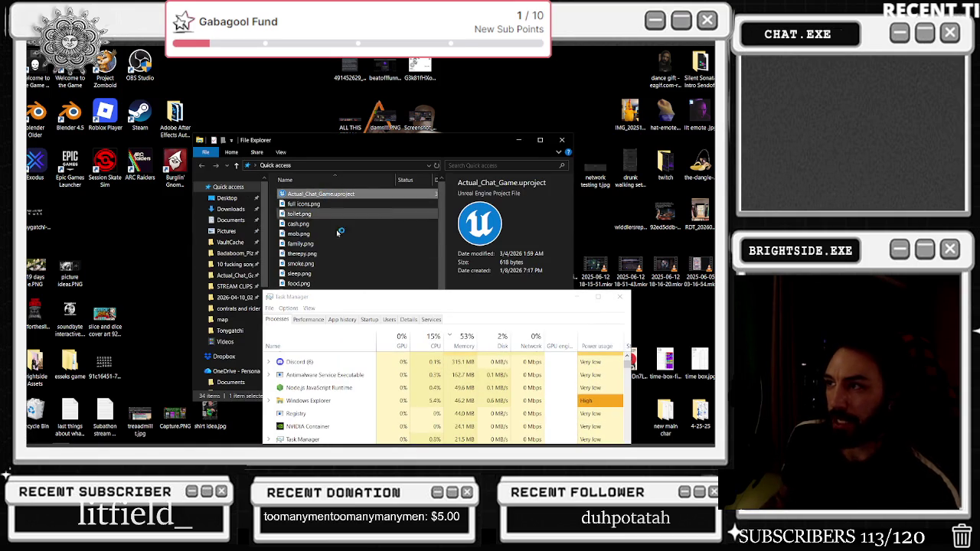
{"action": "left_click", "coordinate": [619, 297]}
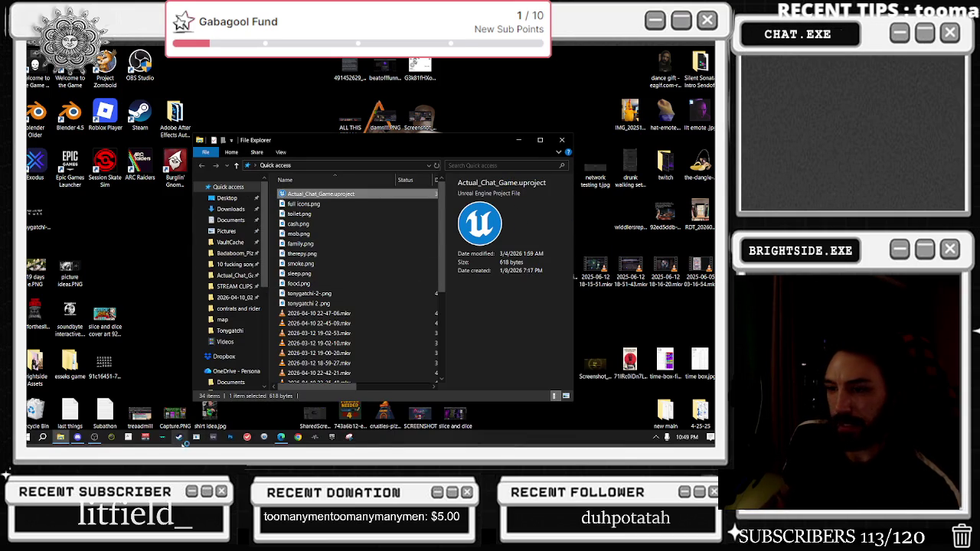
{"action": "left_click", "coordinate": [330, 437]}
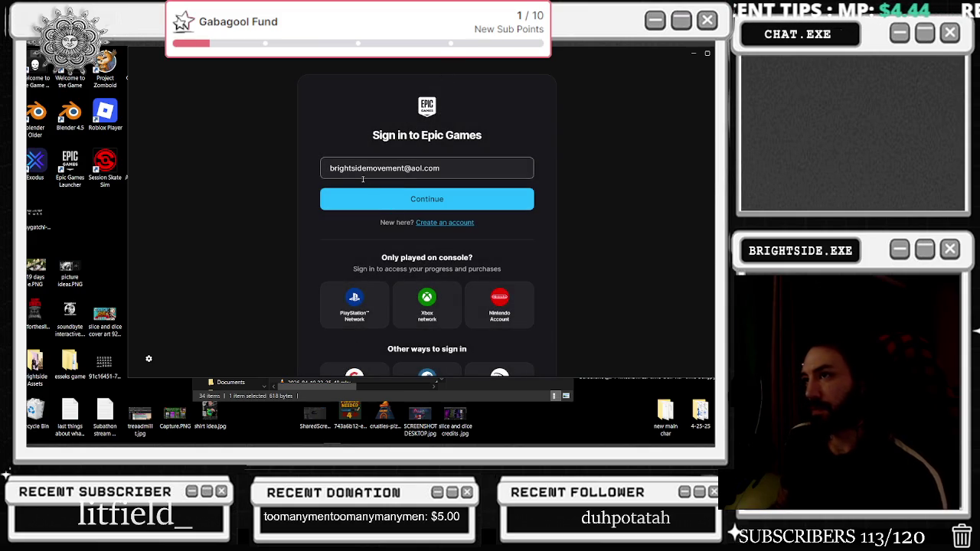
{"action": "left_click", "coordinate": [516, 199]}
{"action": "left_click", "coordinate": [707, 52]}
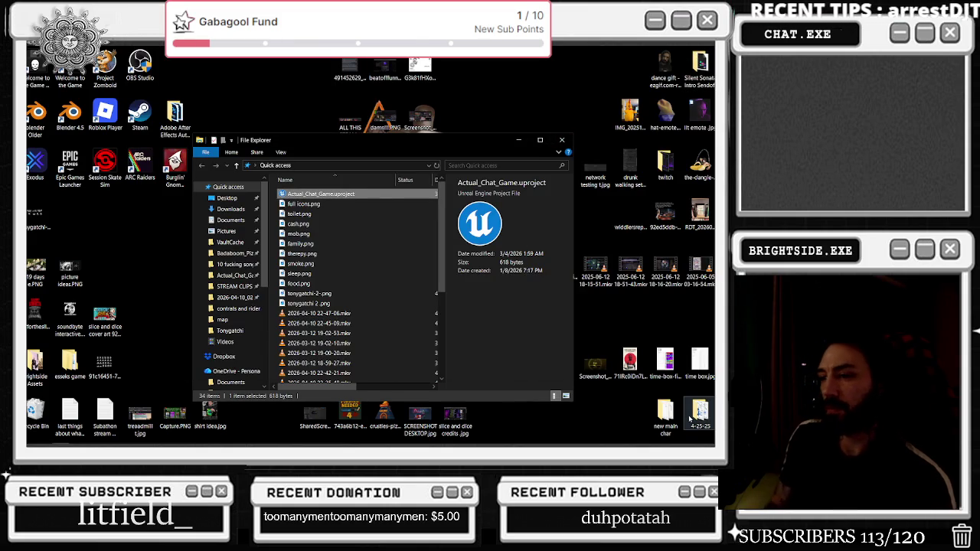
Quit the running Epic Games Launcher from the taskbar and close File Explorer
{"action": "mouse_move", "coordinate": [379, 439]}
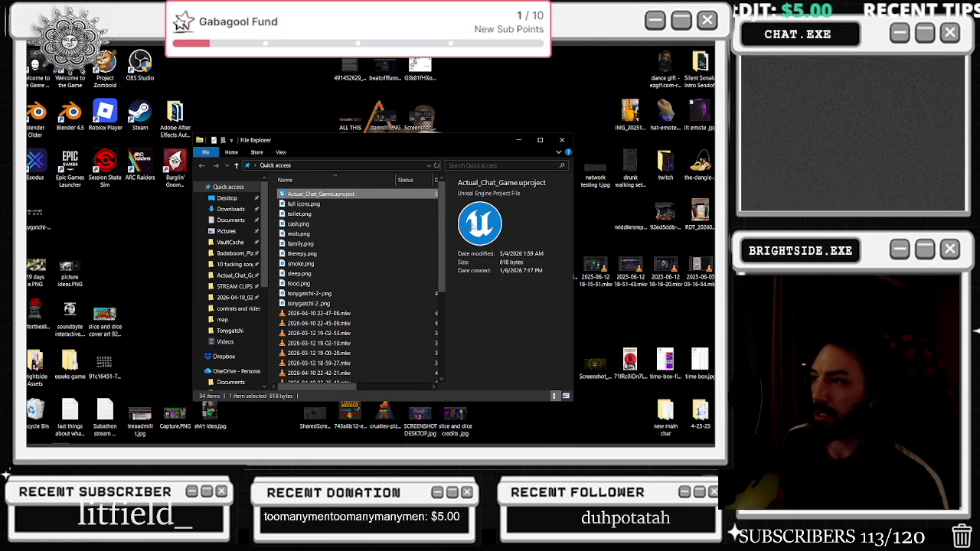
{"action": "mouse_move", "coordinate": [333, 439]}
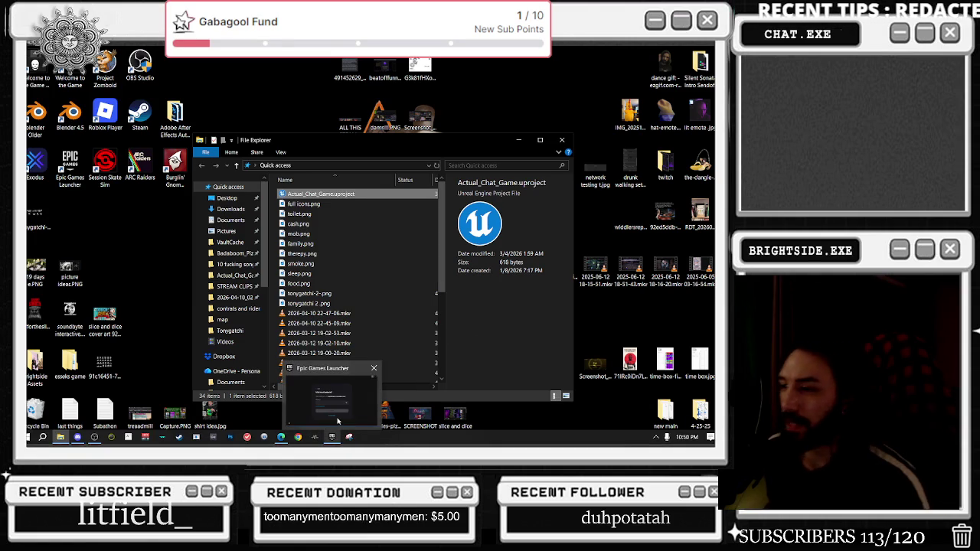
{"action": "left_click", "coordinate": [374, 367]}
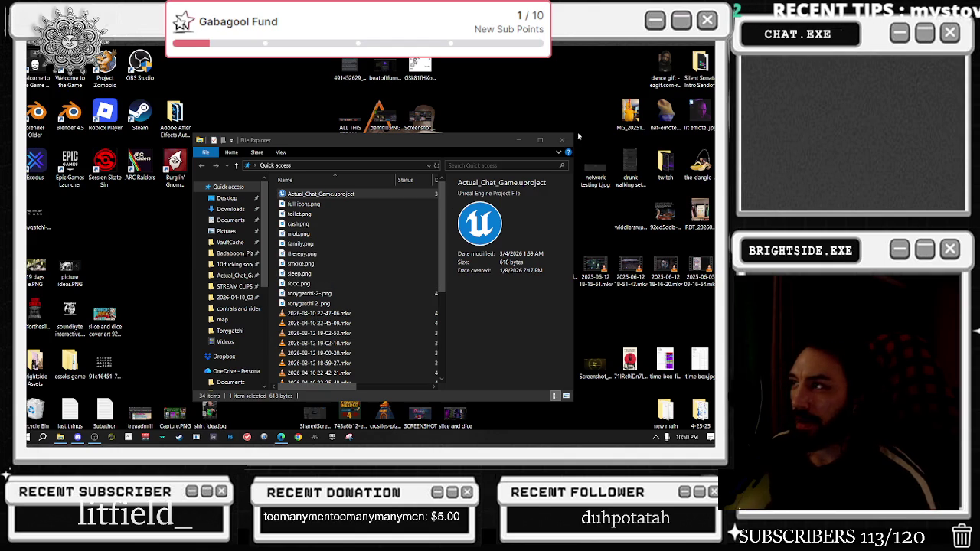
{"action": "left_click", "coordinate": [561, 140]}
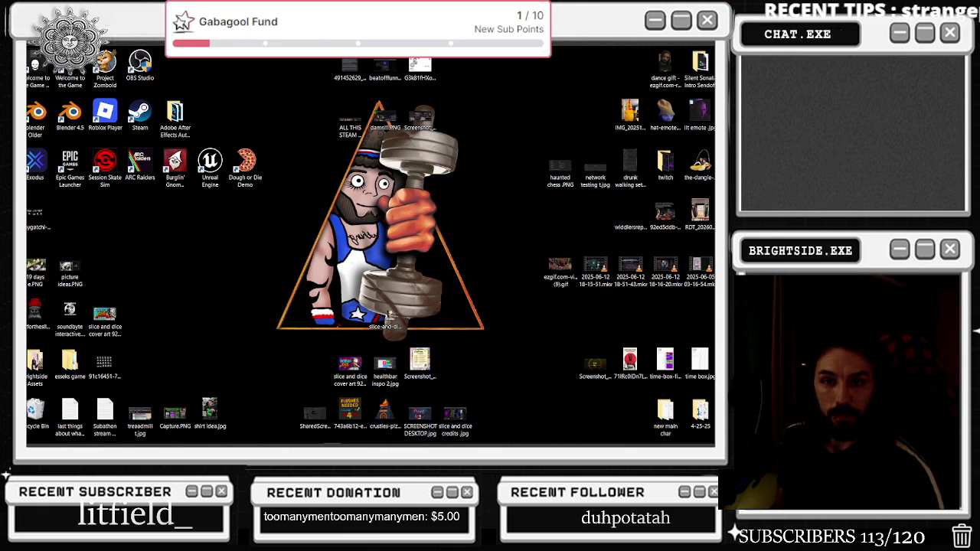
{"action": "mouse_move", "coordinate": [210, 444]}
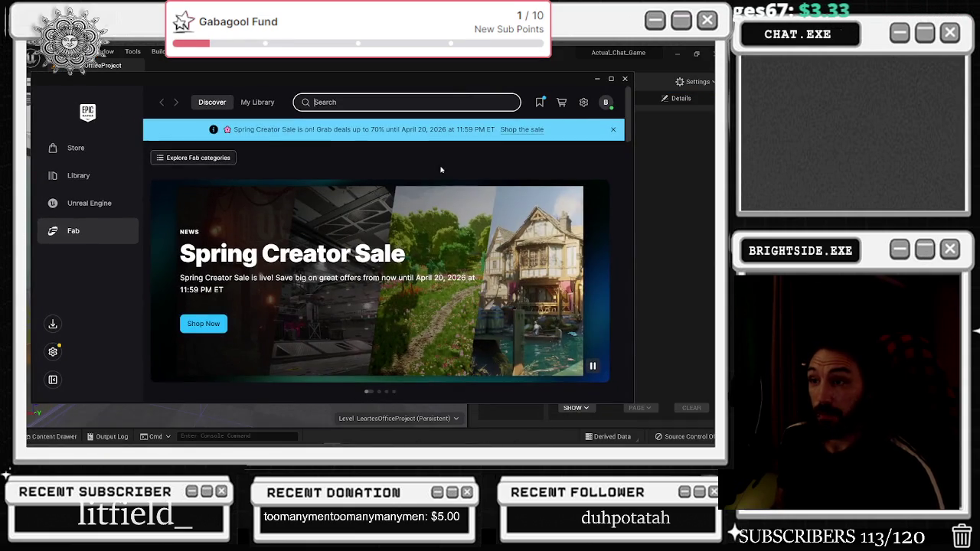
Scroll the Fab Discover page down to the Limited-Time Free row with Forest Of Spikes
{"action": "scroll", "coordinate": [441, 167], "scroll_direction": "down", "scroll_amount": 5}
{"action": "scroll", "coordinate": [324, 211], "scroll_direction": "down", "scroll_amount": 3}
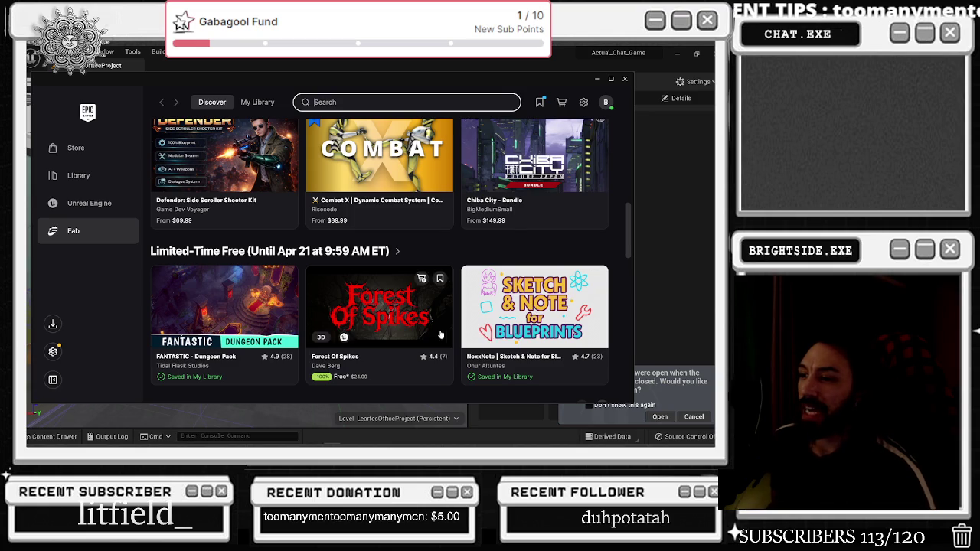
{"action": "left_click", "coordinate": [385, 318]}
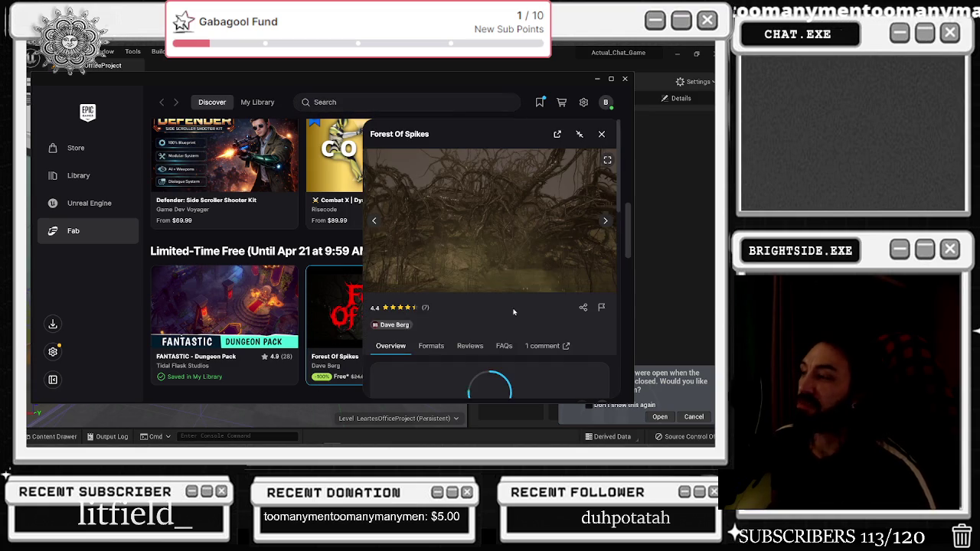
{"action": "left_click", "coordinate": [605, 222]}
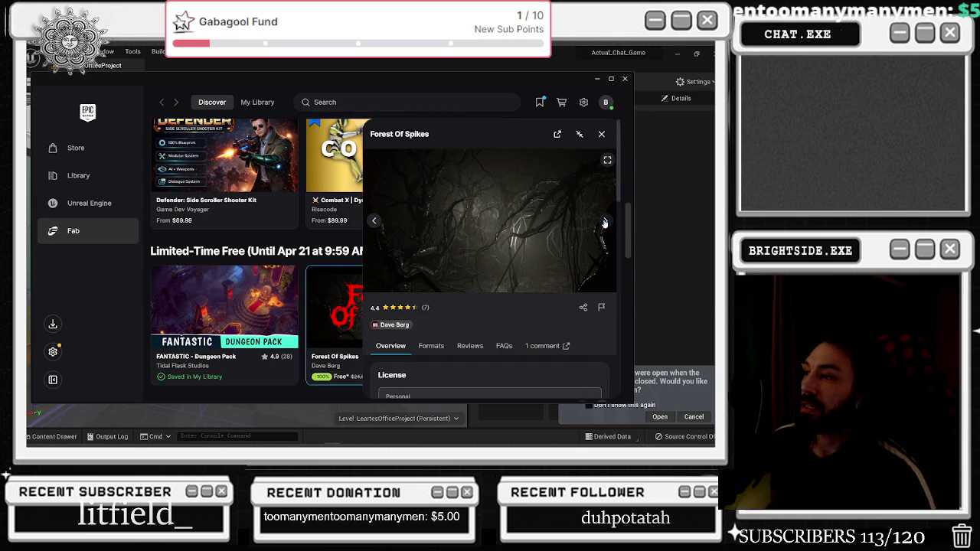
{"action": "left_click", "coordinate": [604, 222]}
{"action": "left_click", "coordinate": [604, 222]}
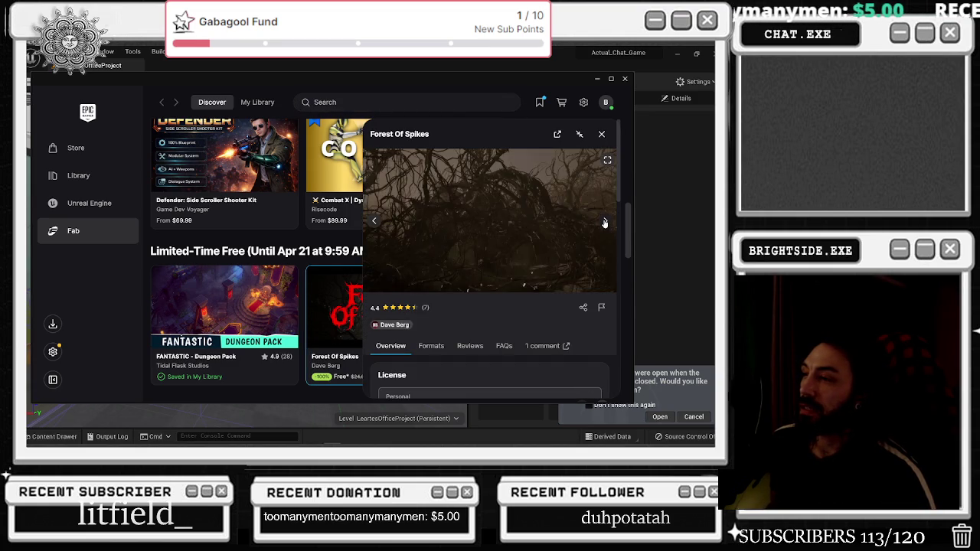
{"action": "left_click", "coordinate": [605, 222]}
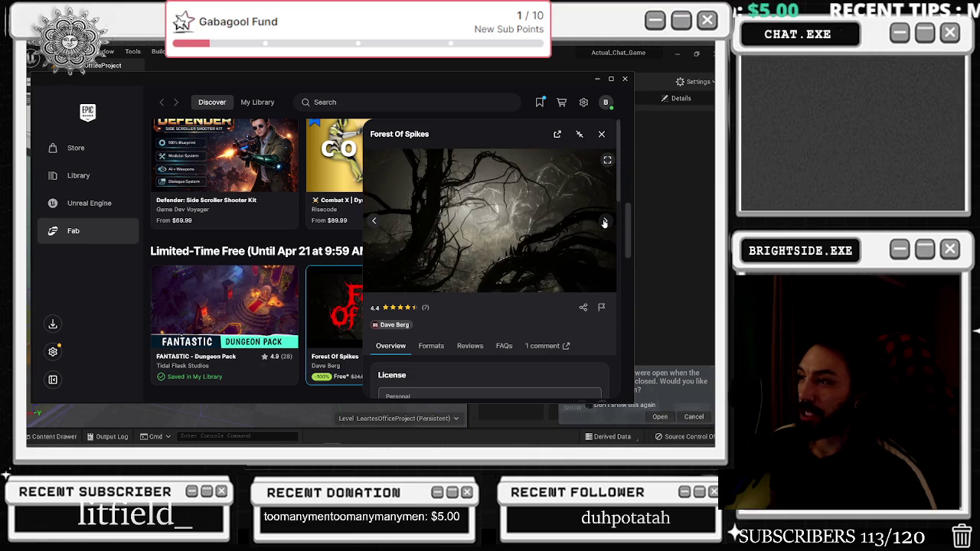
{"action": "left_click", "coordinate": [605, 222]}
{"action": "left_click", "coordinate": [605, 222]}
{"action": "left_click", "coordinate": [604, 222]}
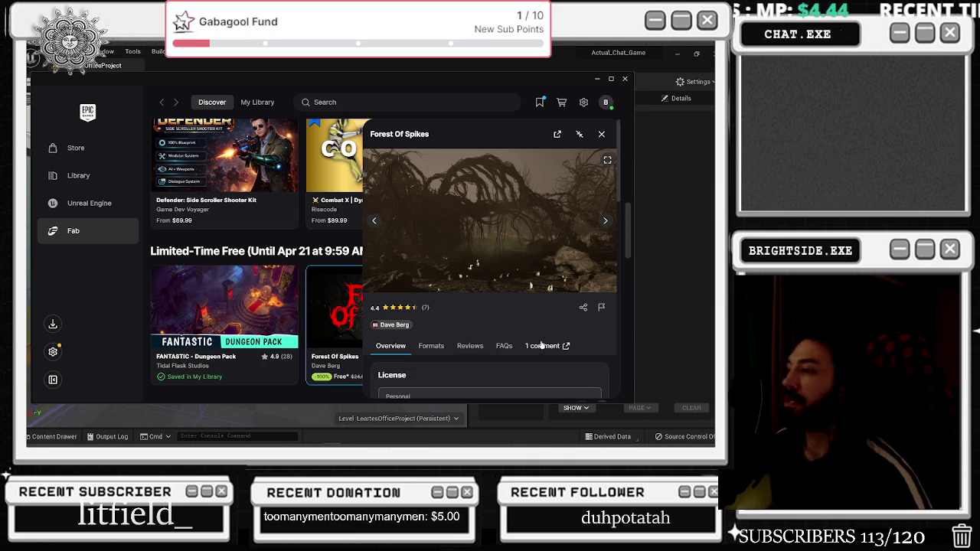
{"action": "scroll", "coordinate": [477, 280], "scroll_direction": "down", "scroll_amount": 10}
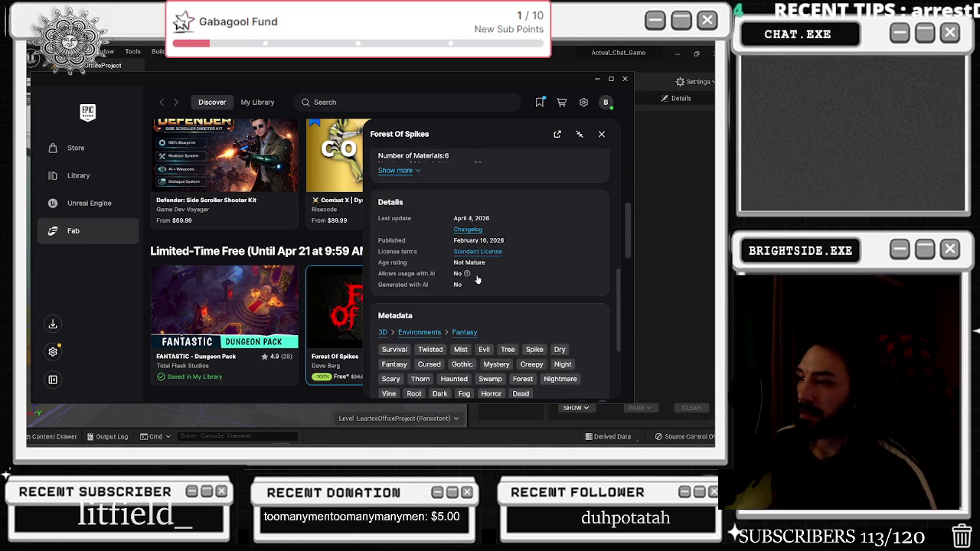
{"action": "scroll", "coordinate": [476, 280], "scroll_direction": "down", "scroll_amount": 3}
{"action": "scroll", "coordinate": [501, 297], "scroll_direction": "up", "scroll_amount": 3}
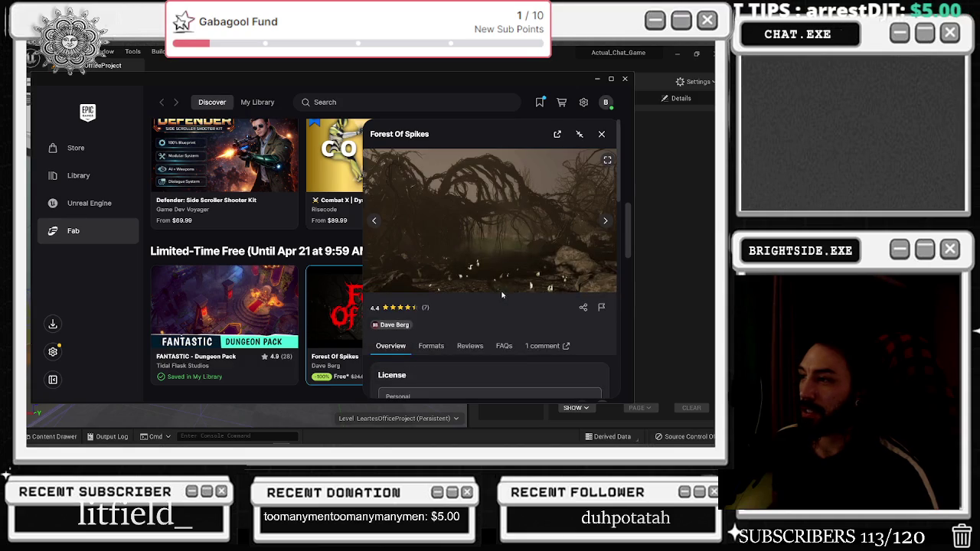
{"action": "left_click", "coordinate": [471, 347]}
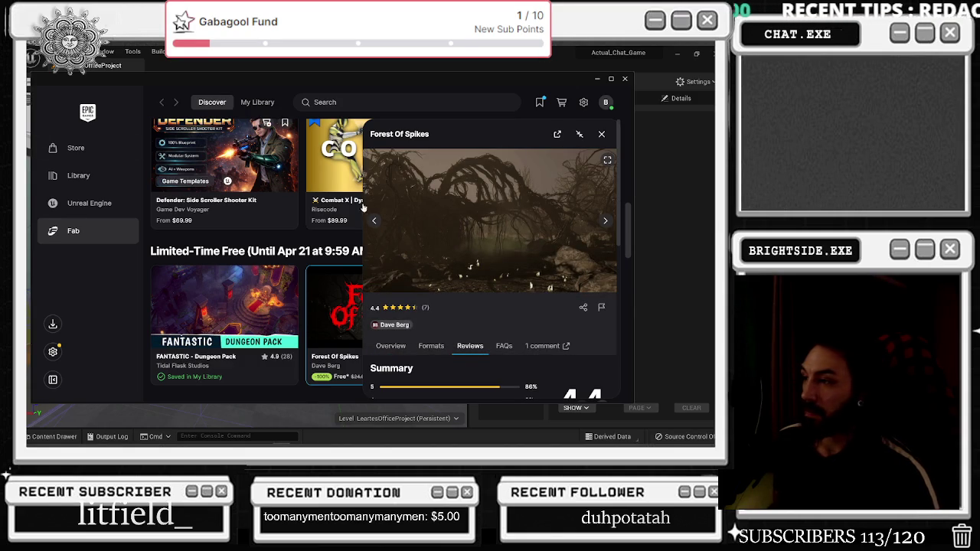
{"action": "scroll", "coordinate": [420, 220], "scroll_direction": "down", "scroll_amount": 5}
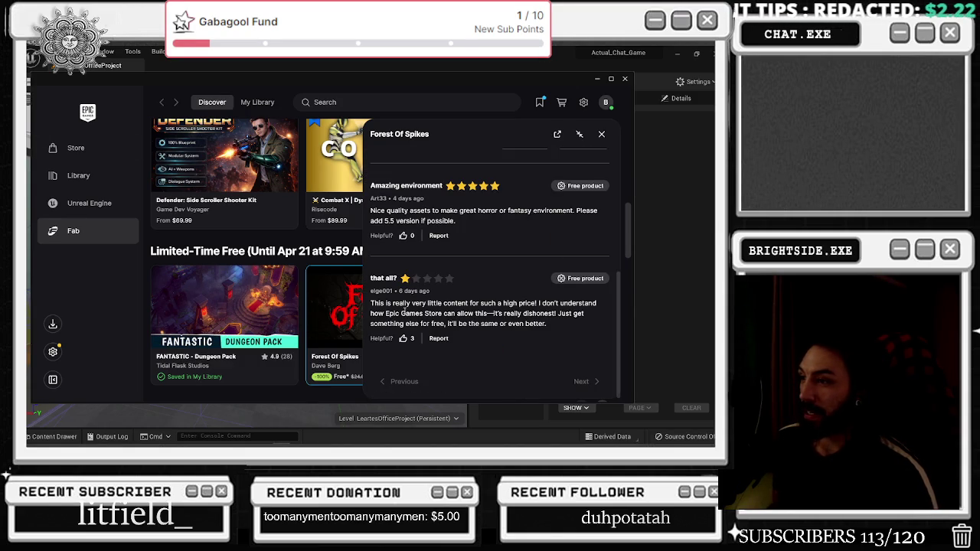
{"action": "mouse_move", "coordinate": [390, 303]}
{"action": "left_mouse_down"}
{"action": "mouse_move", "coordinate": [550, 304]}
{"action": "mouse_move", "coordinate": [555, 313]}
{"action": "mouse_move", "coordinate": [432, 314]}
{"action": "mouse_move", "coordinate": [558, 314]}
{"action": "mouse_move", "coordinate": [467, 313]}
{"action": "mouse_move", "coordinate": [426, 329]}
{"action": "mouse_move", "coordinate": [483, 327]}
{"action": "left_mouse_up"}
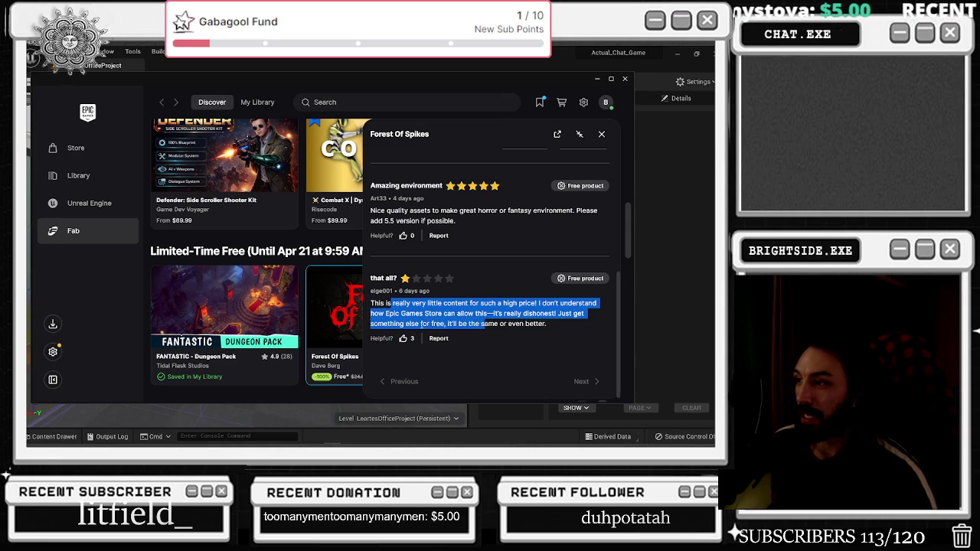
{"action": "scroll", "coordinate": [498, 322], "scroll_direction": "up", "scroll_amount": 3}
{"action": "scroll", "coordinate": [423, 354], "scroll_direction": "down", "scroll_amount": 2}
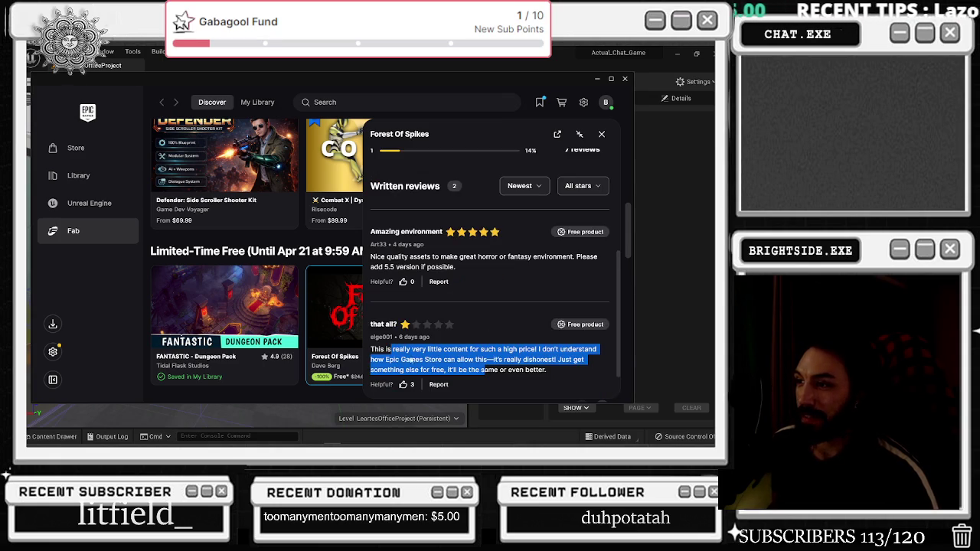
{"action": "left_click_drag", "start_coordinate": [398, 337], "coordinate": [426, 337]}
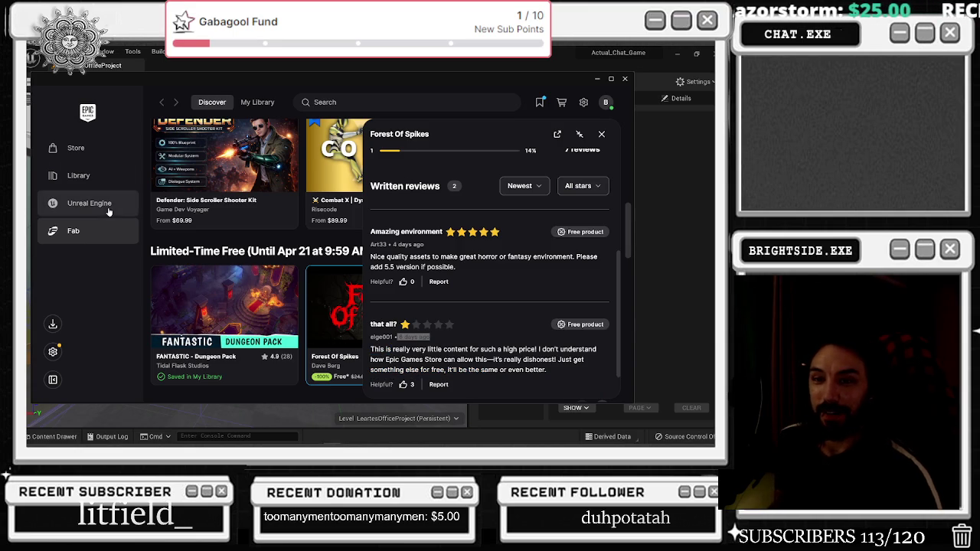
{"action": "left_click_drag", "start_coordinate": [441, 257], "coordinate": [478, 258]}
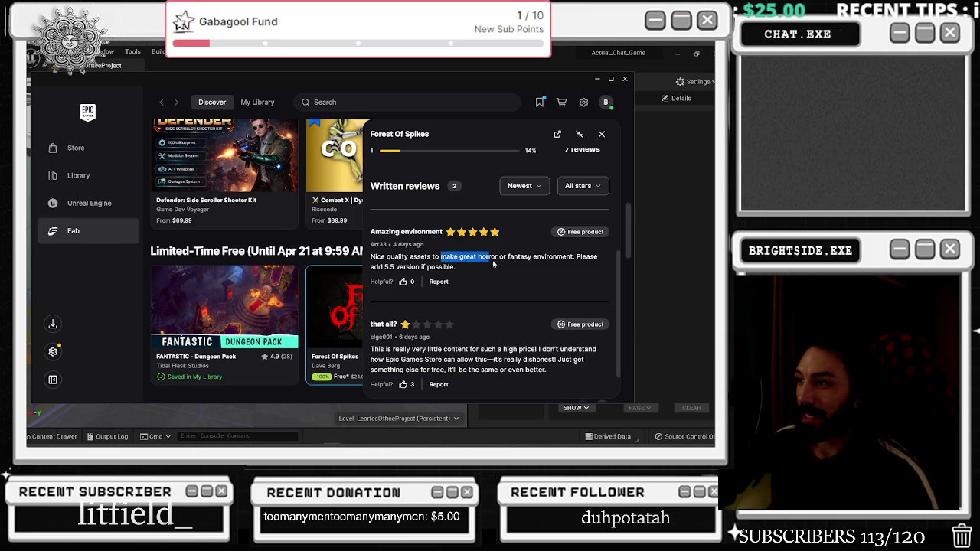
{"action": "scroll", "coordinate": [505, 277], "scroll_direction": "up", "scroll_amount": 5}
{"action": "scroll", "coordinate": [449, 291], "scroll_direction": "down", "scroll_amount": 5}
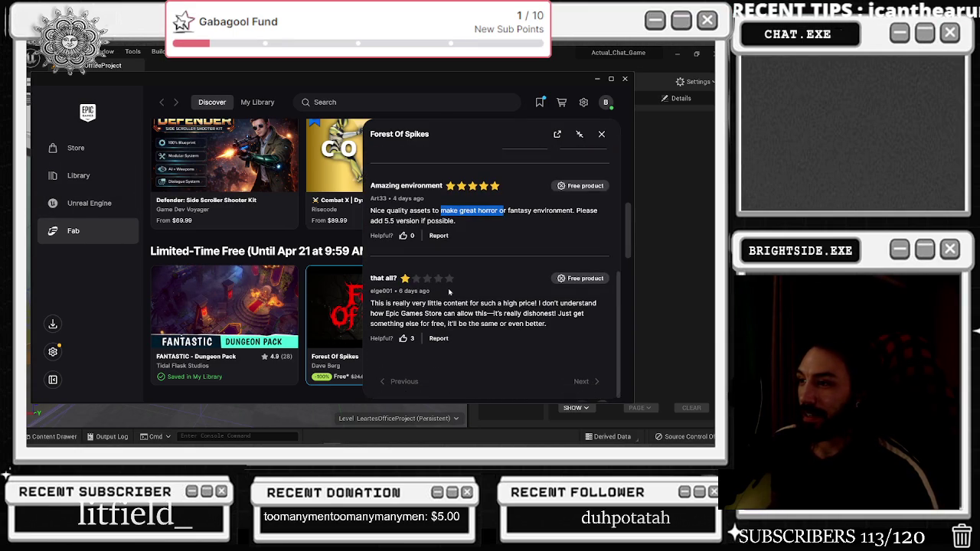
{"action": "left_click", "coordinate": [573, 382]}
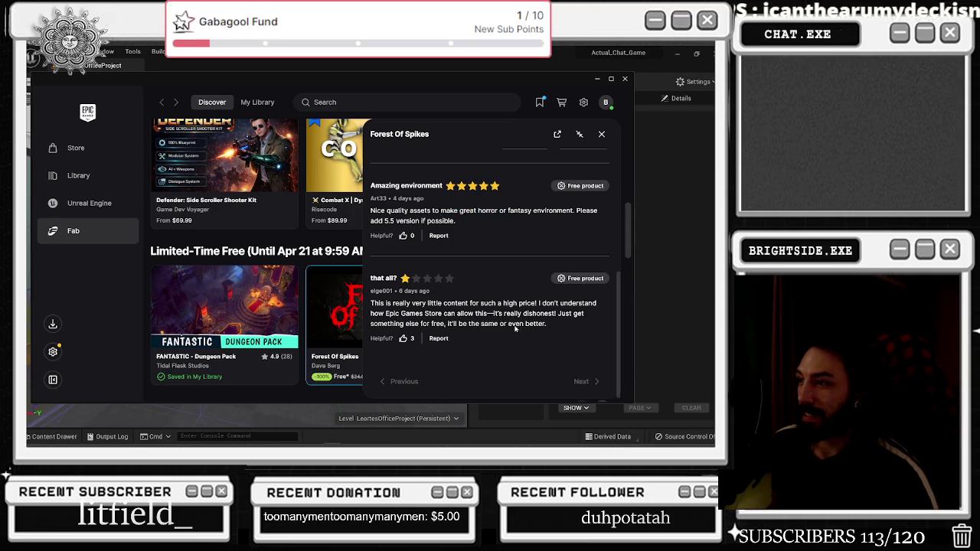
{"action": "scroll", "coordinate": [525, 330], "scroll_direction": "up", "scroll_amount": 3}
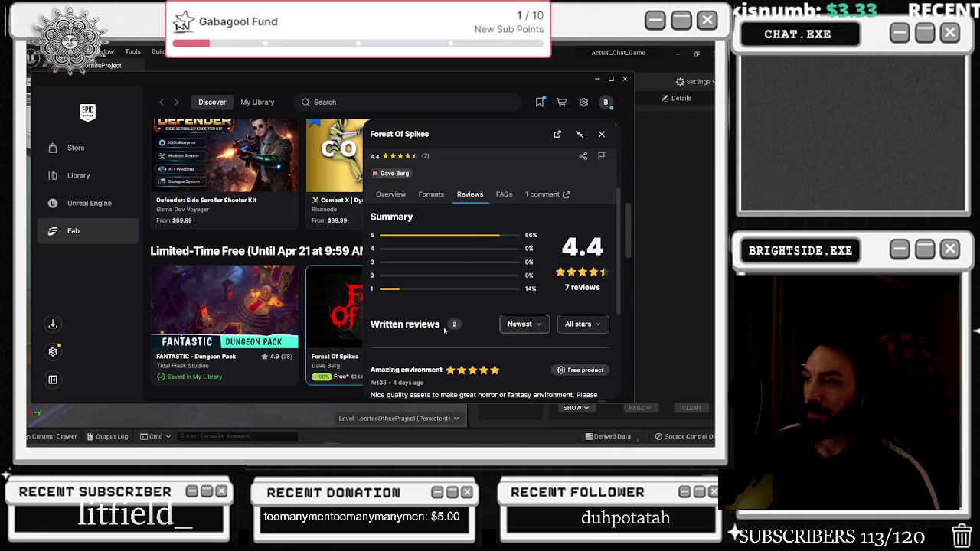
{"action": "scroll", "coordinate": [475, 321], "scroll_direction": "up", "scroll_amount": 2}
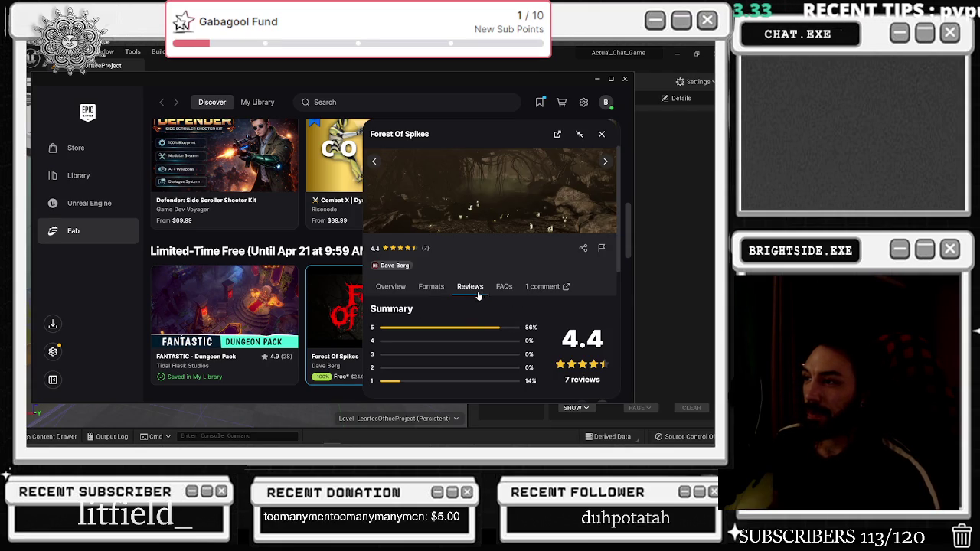
{"action": "left_click", "coordinate": [391, 286]}
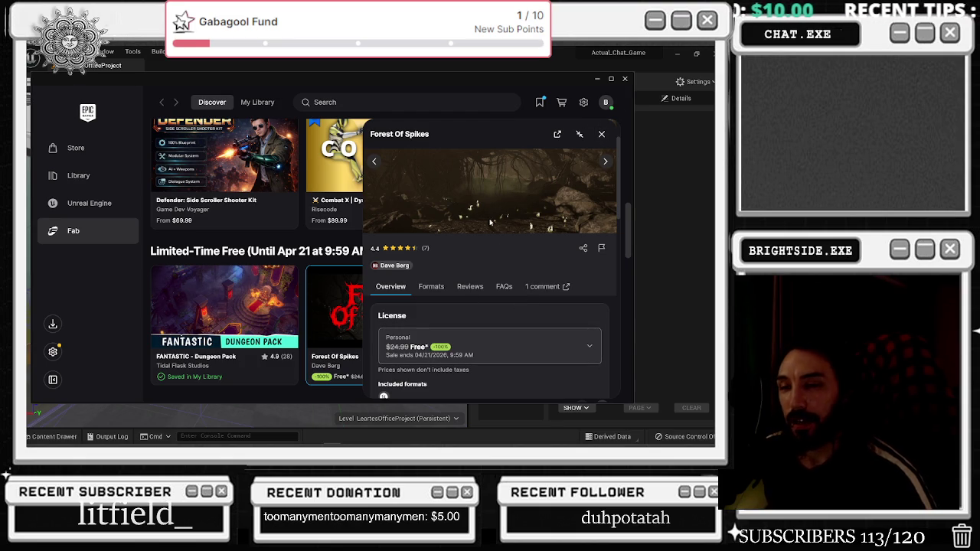
{"action": "left_click", "coordinate": [601, 134]}
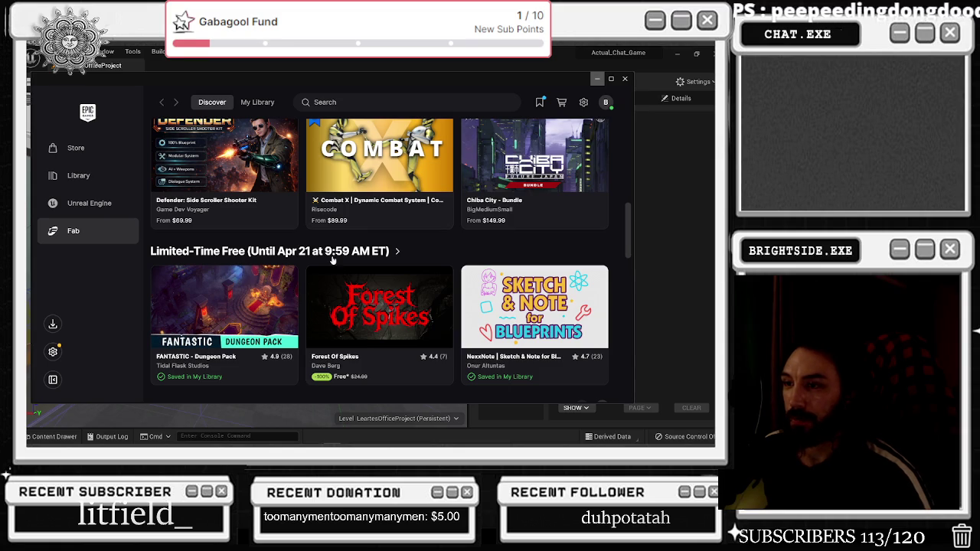
Minimize the launcher and restore the Unreal Editor window to full screen
{"action": "left_click", "coordinate": [597, 79]}
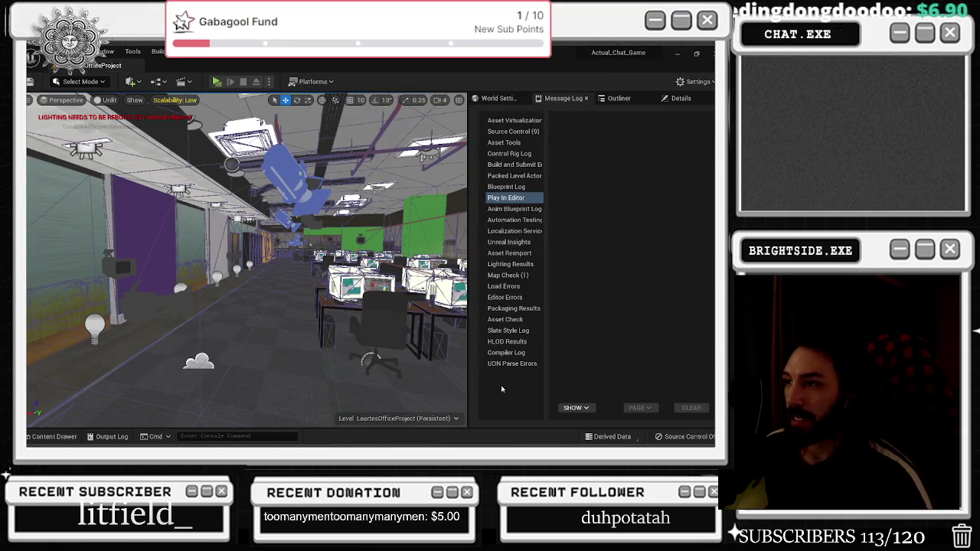
{"action": "left_click_drag", "start_coordinate": [381, 319], "coordinate": [429, 320]}
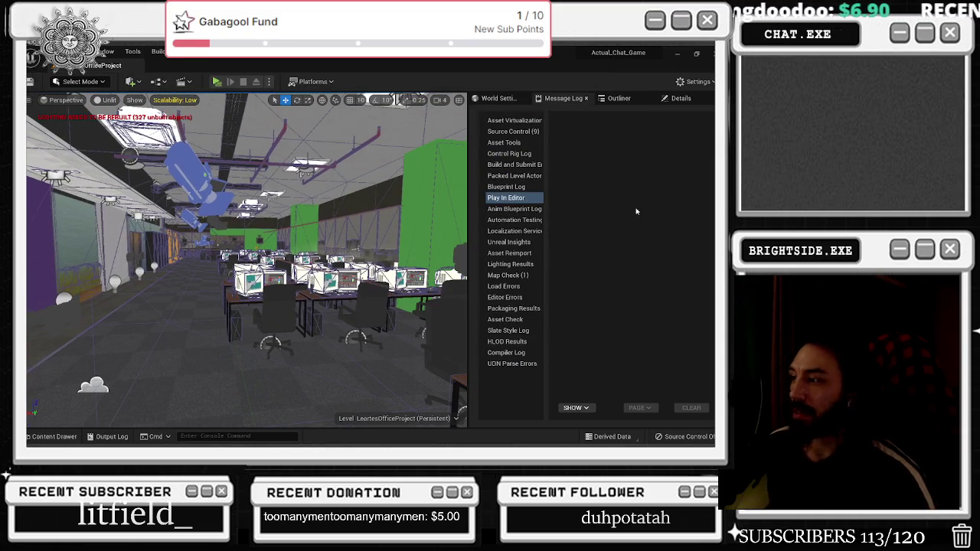
{"action": "double_click", "coordinate": [581, 52]}
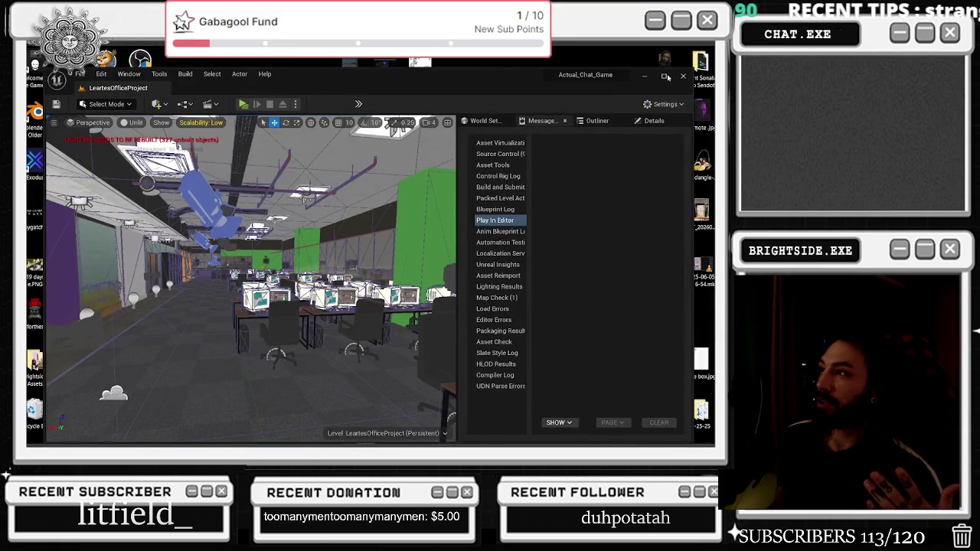
{"action": "left_click", "coordinate": [665, 75]}
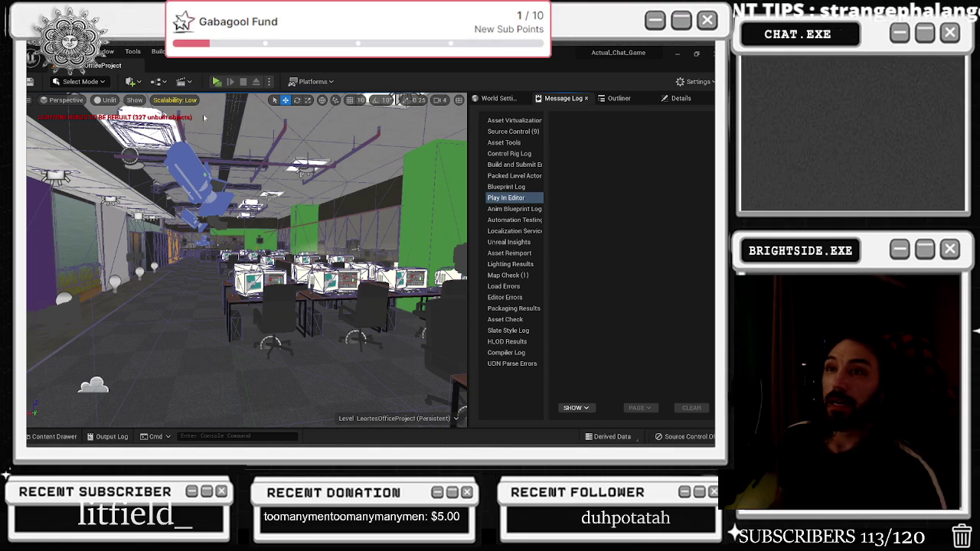
Load the TonyGatchi level from File > Recent Levels
{"action": "left_click", "coordinate": [36, 52]}
{"action": "mouse_move", "coordinate": [114, 118]}
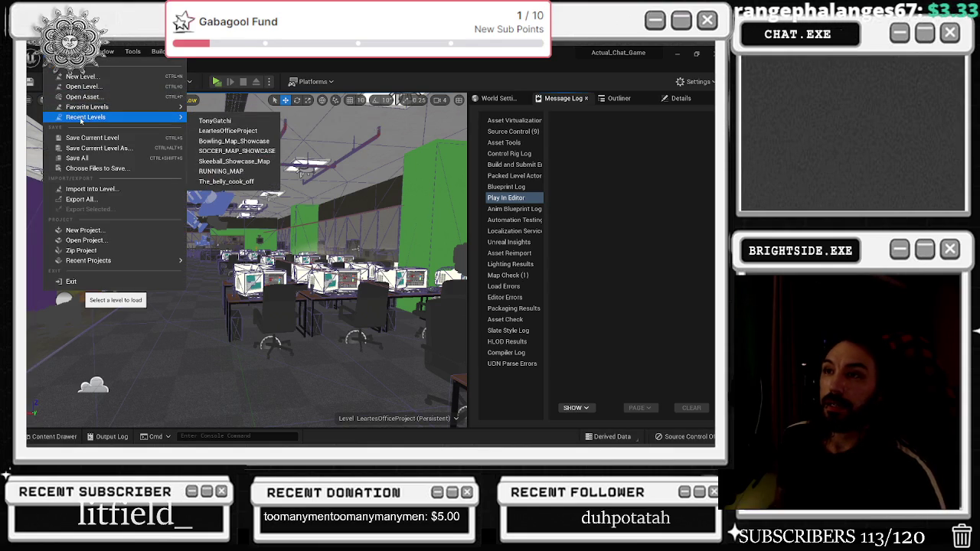
{"action": "left_click", "coordinate": [266, 120]}
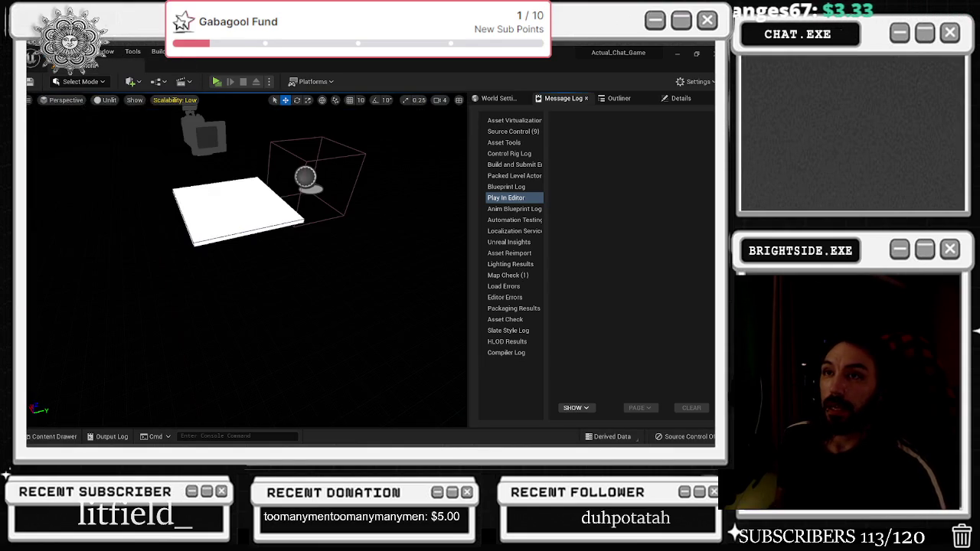
Select the sphere and locate the Break and Make TwitchCommand nodes in the Event Graph
{"action": "left_click", "coordinate": [316, 176]}
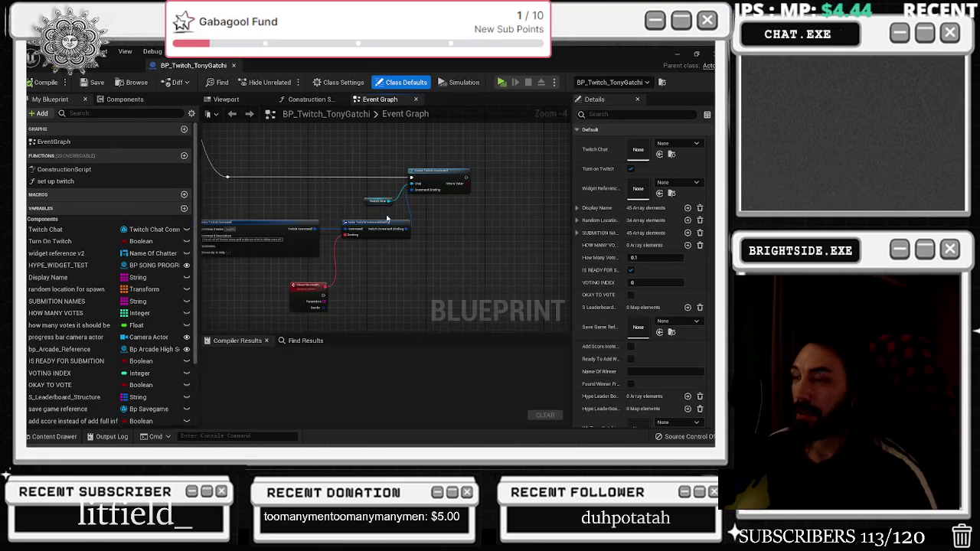
{"action": "scroll", "coordinate": [240, 244], "scroll_direction": "up", "scroll_amount": 3}
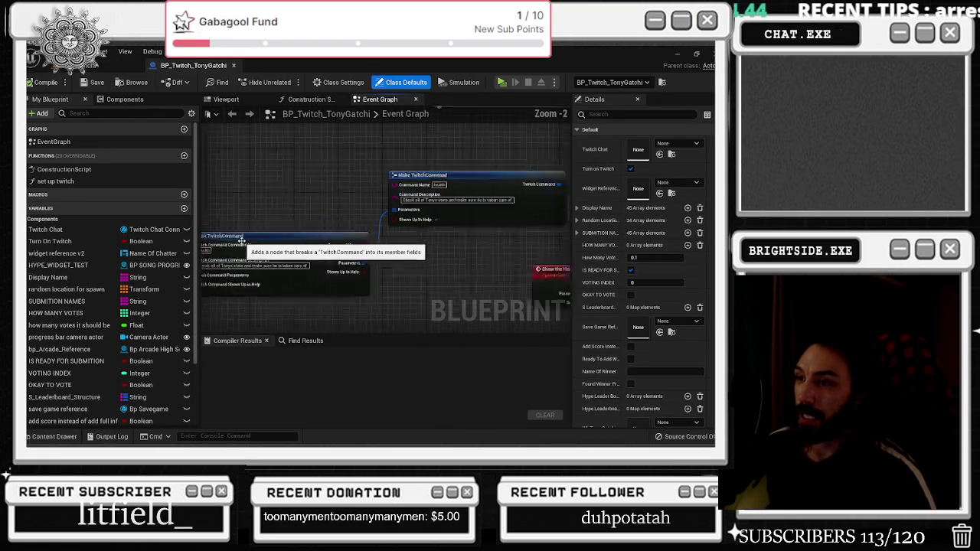
{"action": "left_click", "coordinate": [240, 243]}
{"action": "scroll", "coordinate": [346, 204], "scroll_direction": "down", "scroll_amount": 1}
{"action": "left_click", "coordinate": [417, 188]}
{"action": "mouse_move", "coordinate": [417, 188]}
{"action": "left_mouse_down"}
{"action": "mouse_move", "coordinate": [302, 233]}
{"action": "mouse_move", "coordinate": [528, 325]}
{"action": "left_mouse_up"}
Move the Make TwitchCommand, binding and Show the Health nodes into a tighter layout
{"action": "left_click_drag", "start_coordinate": [475, 209], "coordinate": [438, 213]}
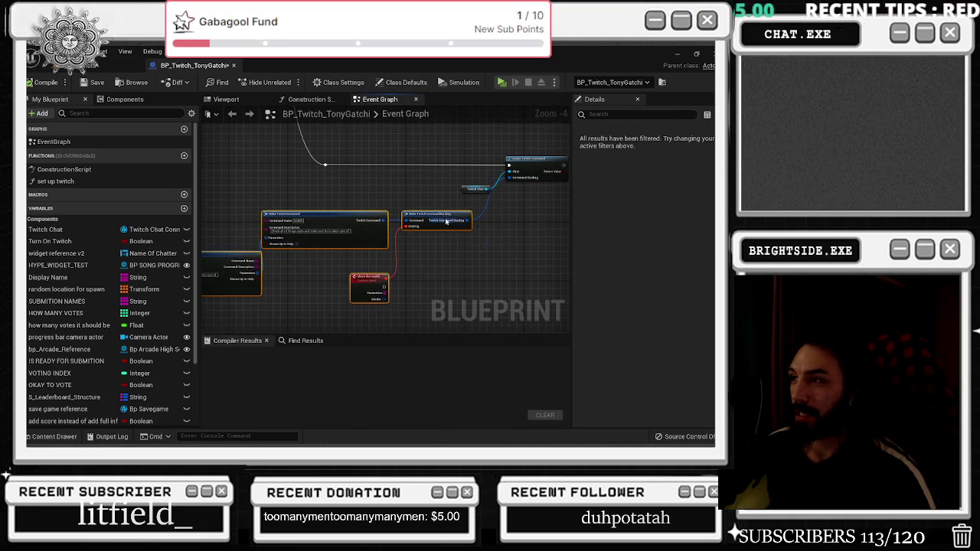
{"action": "scroll", "coordinate": [531, 208], "scroll_direction": "down", "scroll_amount": 4}
{"action": "scroll", "coordinate": [349, 255], "scroll_direction": "up", "scroll_amount": 6}
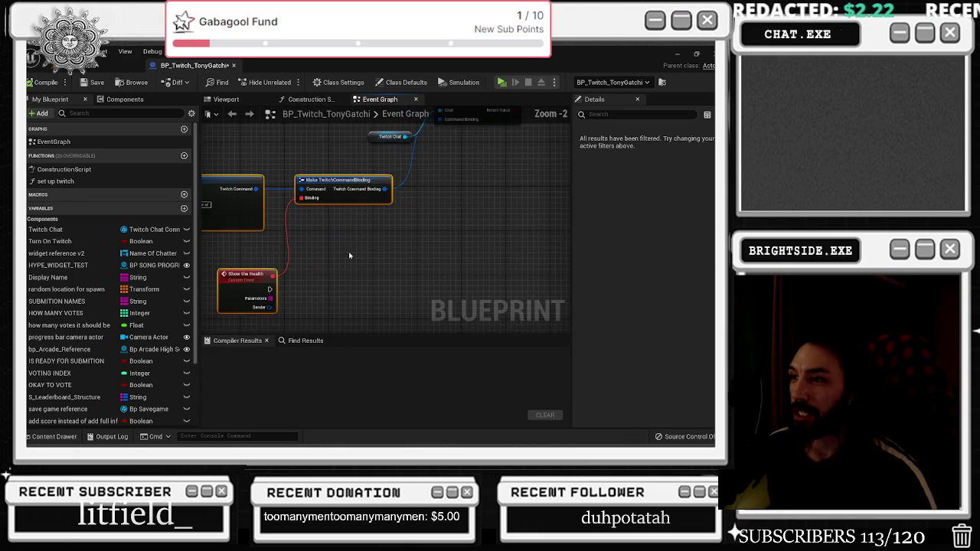
{"action": "left_click_drag", "start_coordinate": [357, 256], "coordinate": [409, 235]}
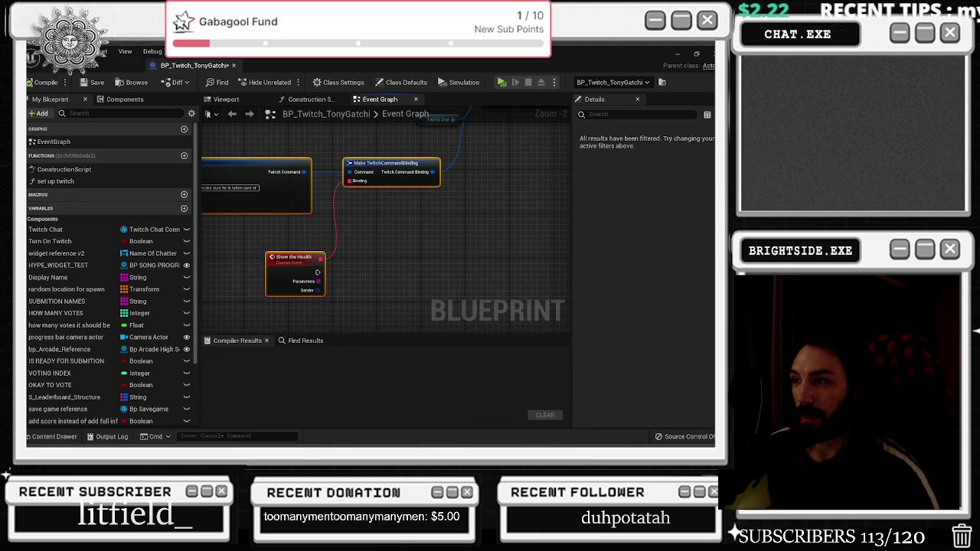
{"action": "scroll", "coordinate": [360, 280], "scroll_direction": "down", "scroll_amount": 5}
{"action": "left_click_drag", "start_coordinate": [326, 243], "coordinate": [401, 284]}
{"action": "scroll", "coordinate": [454, 267], "scroll_direction": "up", "scroll_amount": 3}
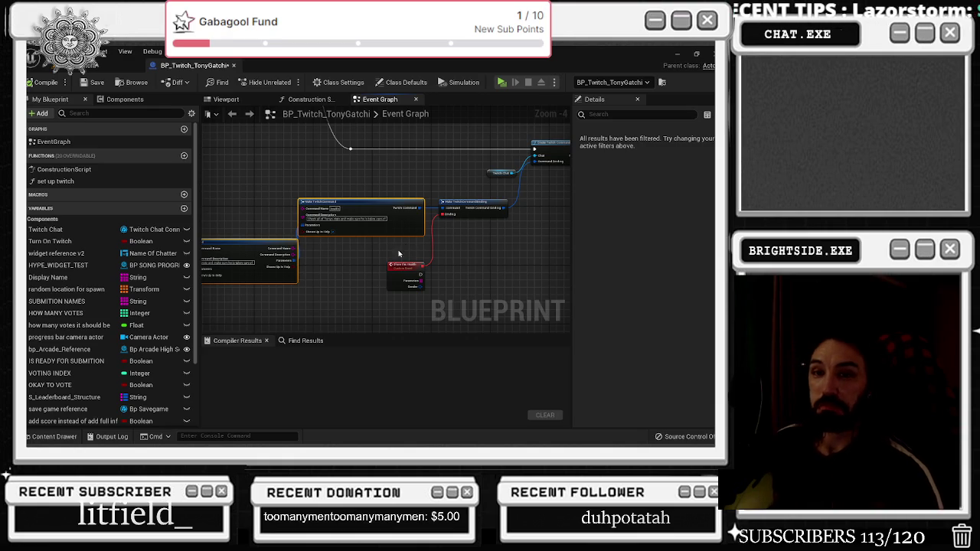
{"action": "scroll", "coordinate": [405, 248], "scroll_direction": "up", "scroll_amount": 2}
{"action": "mouse_move", "coordinate": [439, 241]}
{"action": "left_mouse_down"}
{"action": "mouse_move", "coordinate": [406, 250]}
{"action": "mouse_move", "coordinate": [307, 215]}
{"action": "left_mouse_up"}
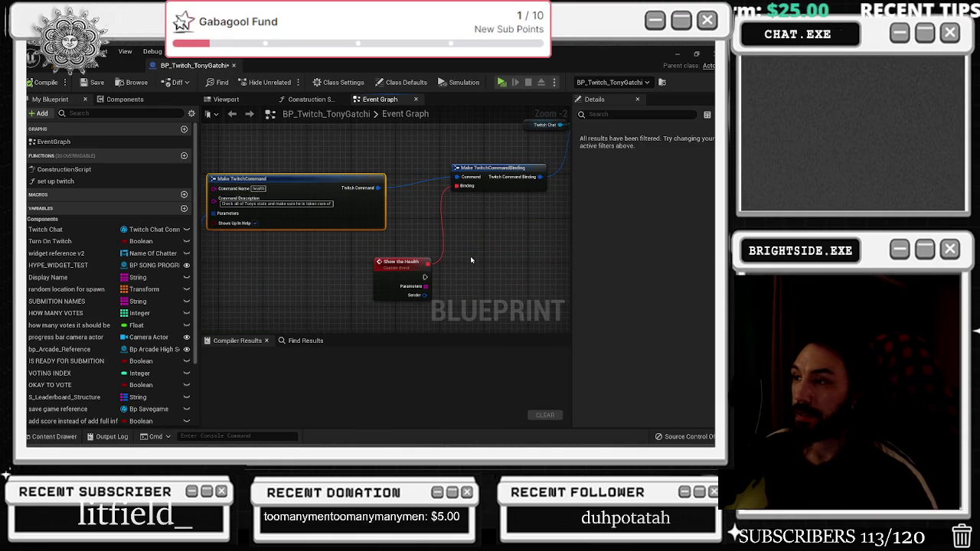
{"action": "left_click_drag", "start_coordinate": [452, 255], "coordinate": [475, 214]}
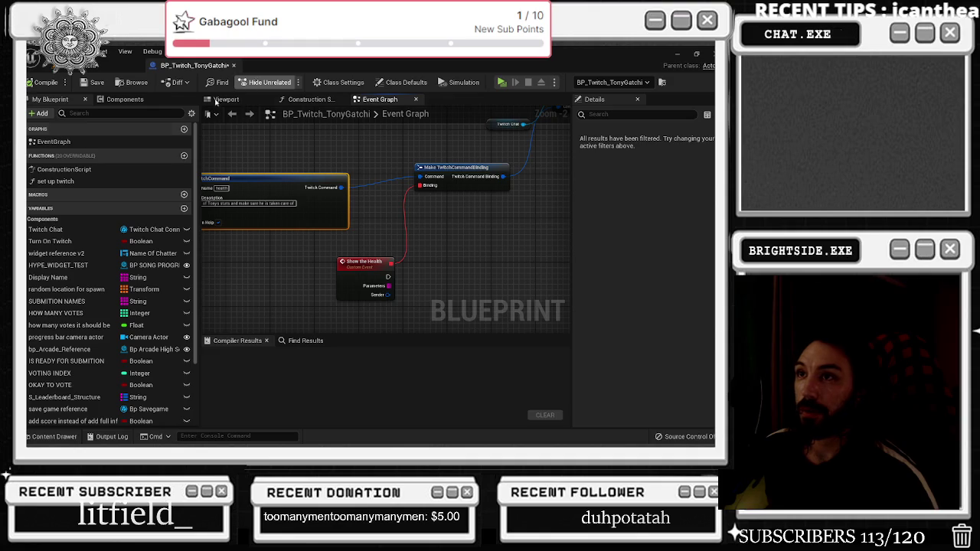
Browse the Content Drawer's top-level folders and asset type filters
{"action": "left_click", "coordinate": [51, 437]}
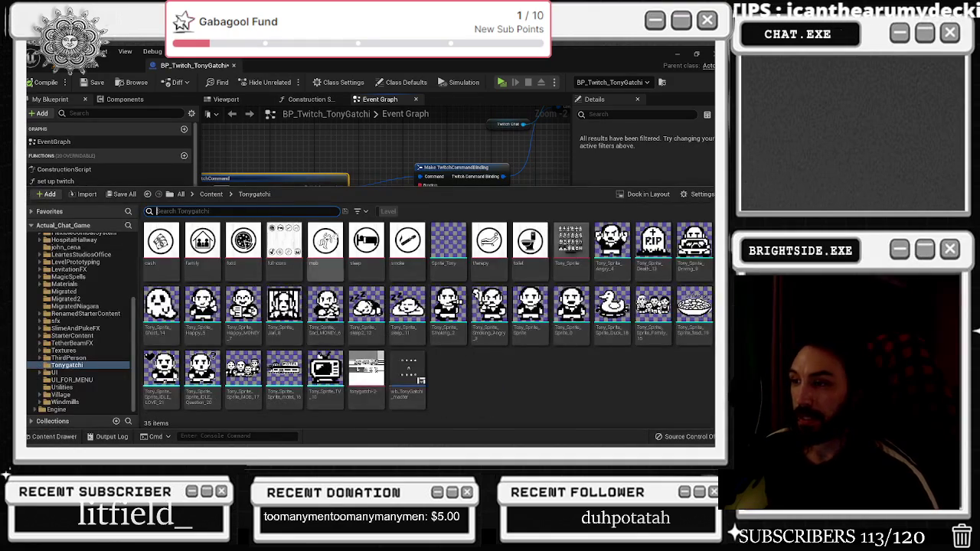
{"action": "left_click", "coordinate": [336, 146]}
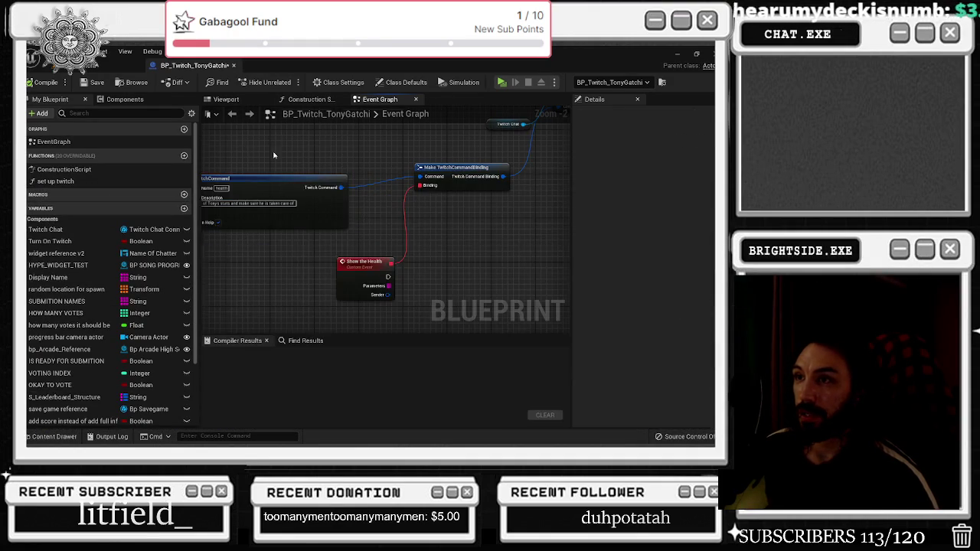
{"action": "scroll", "coordinate": [273, 156], "scroll_direction": "down", "scroll_amount": 2}
{"action": "left_click", "coordinate": [76, 435]}
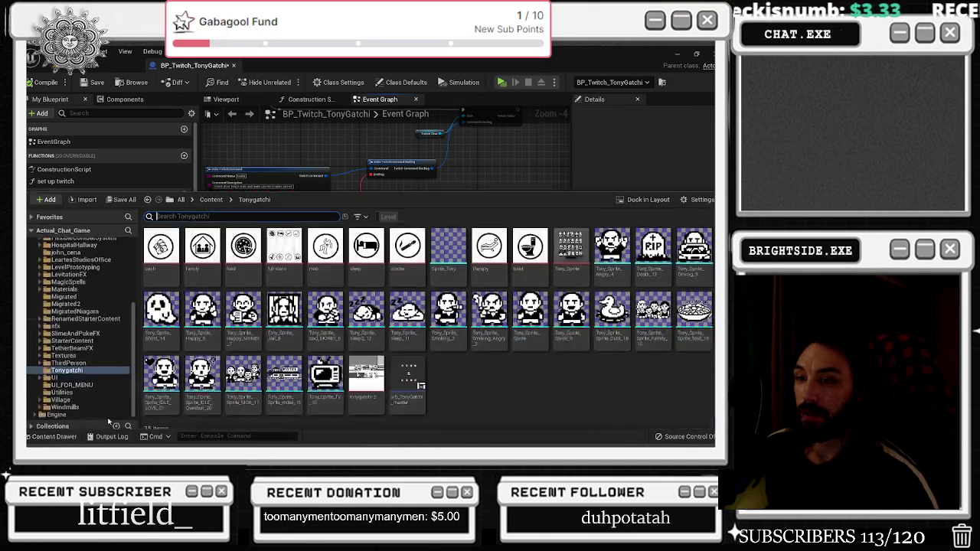
{"action": "scroll", "coordinate": [76, 321], "scroll_direction": "up", "scroll_amount": 5}
{"action": "left_click", "coordinate": [68, 238]}
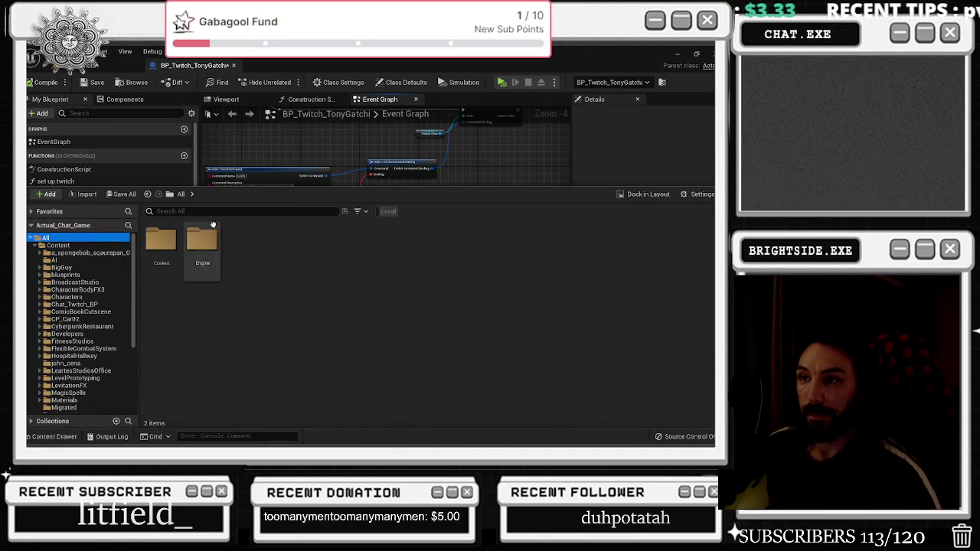
{"action": "left_click", "coordinate": [356, 211]}
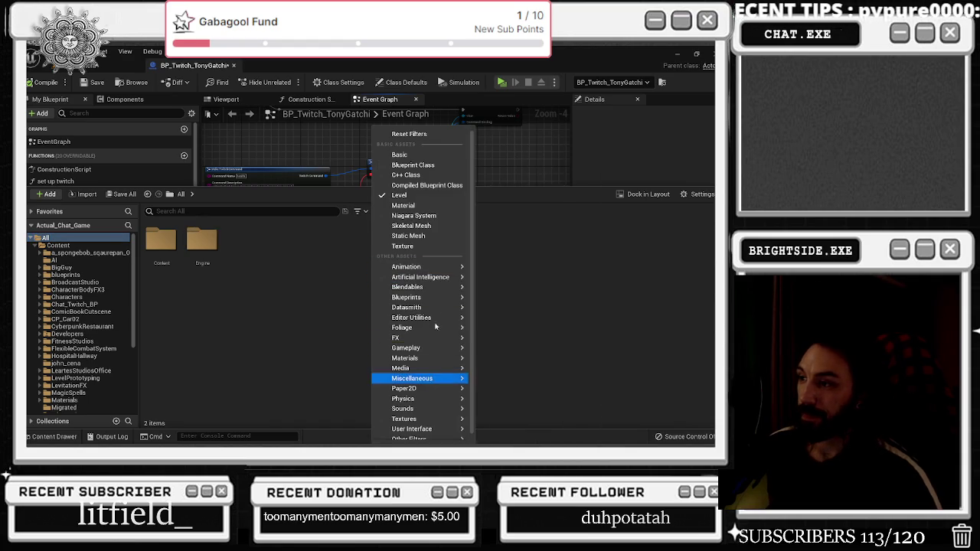
{"action": "mouse_move", "coordinate": [436, 295]}
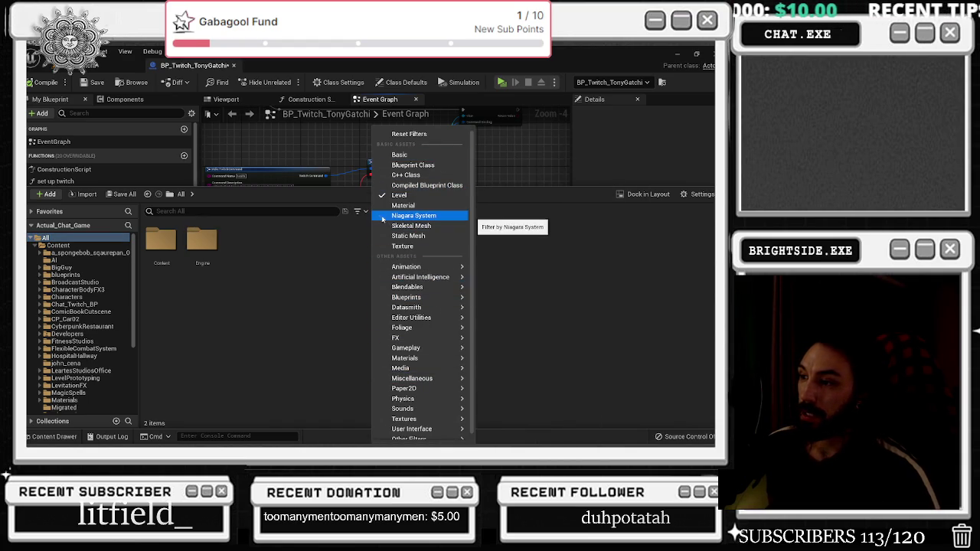
{"action": "left_click", "coordinate": [287, 258]}
Open the level blueprint, then open wb_TonyGatchi_master from the Content Drawer
{"action": "left_click", "coordinate": [115, 66]}
{"action": "left_click", "coordinate": [181, 82]}
{"action": "left_click", "coordinate": [204, 150]}
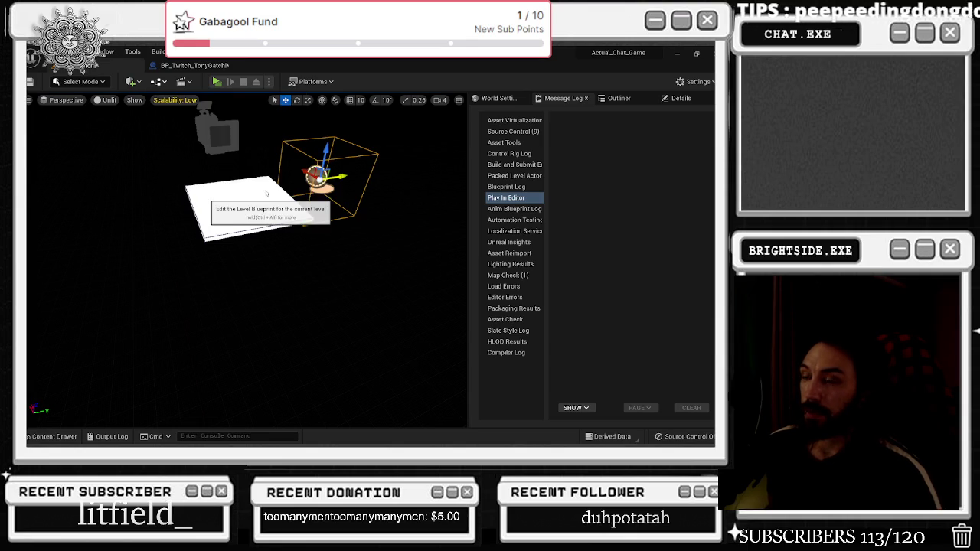
{"action": "key", "text": "ctrl+space"}
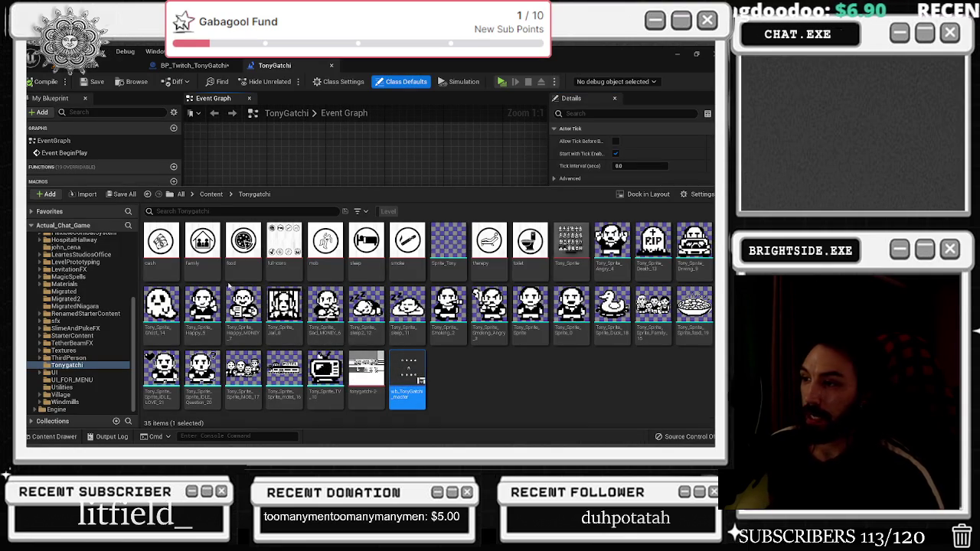
{"action": "key", "text": "Return"}
{"action": "scroll", "coordinate": [487, 287], "scroll_direction": "up", "scroll_amount": 2}
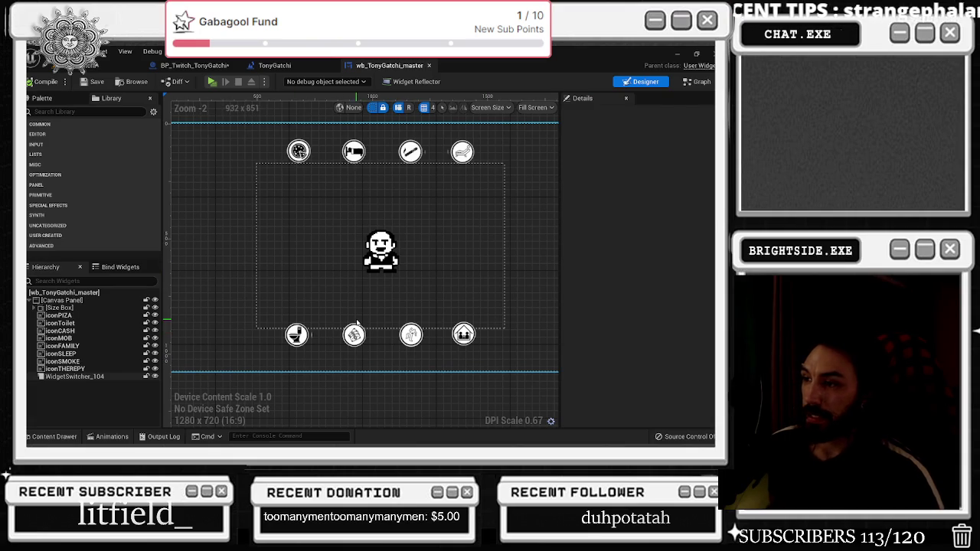
Duplicate wb_TonyGatchi_master and rename the copy wb_TonyGatchi_Health_Bars_Stats
{"action": "left_click", "coordinate": [356, 323]}
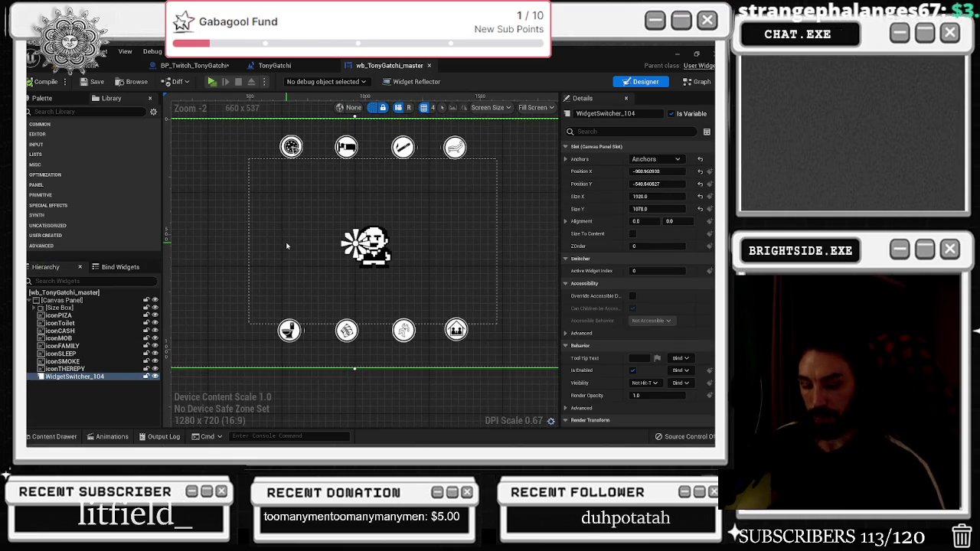
{"action": "key", "text": "ctrl+space"}
{"action": "right_click", "coordinate": [411, 375]}
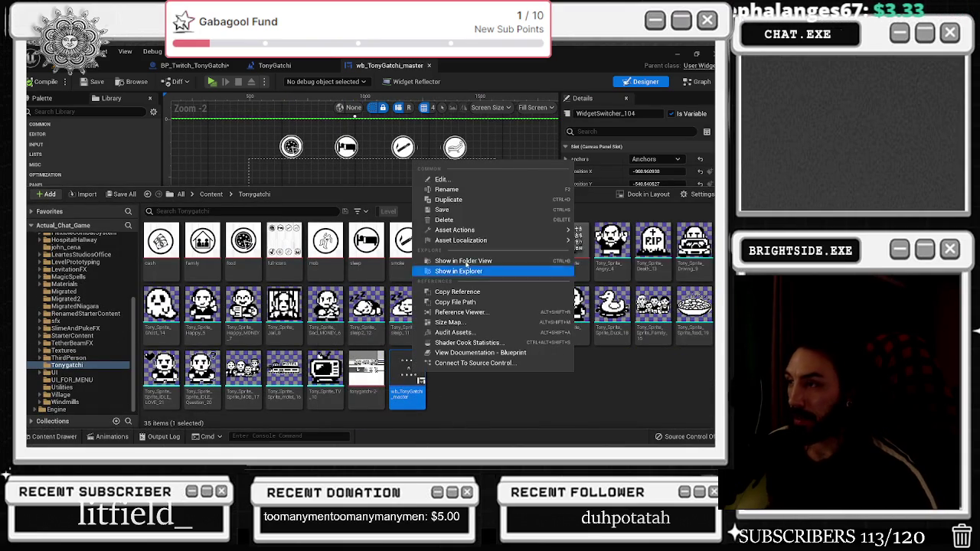
{"action": "left_click", "coordinate": [464, 198]}
{"action": "key", "text": "BackSpace"}
{"action": "key", "text": "BackSpace"}
{"action": "key", "text": "BackSpace"}
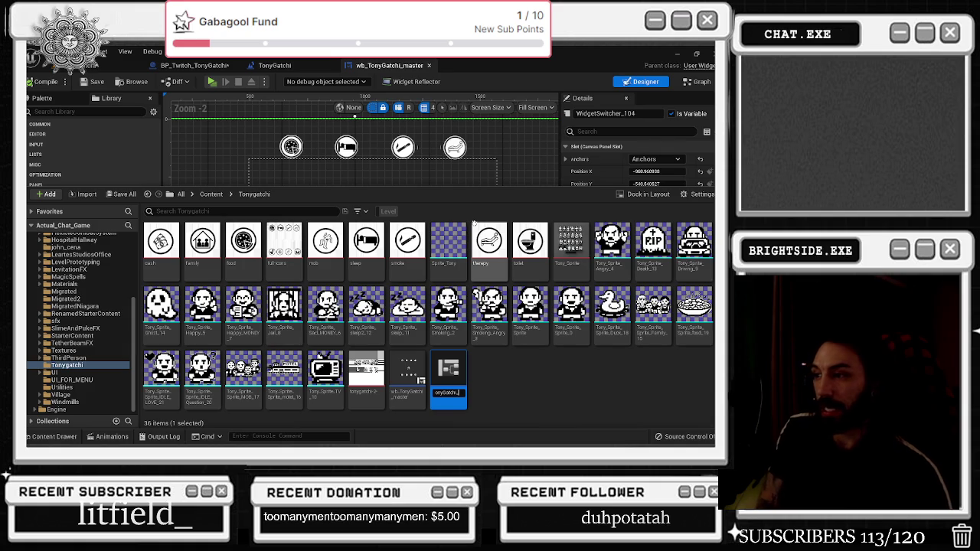
{"action": "type", "text": "Heal"}
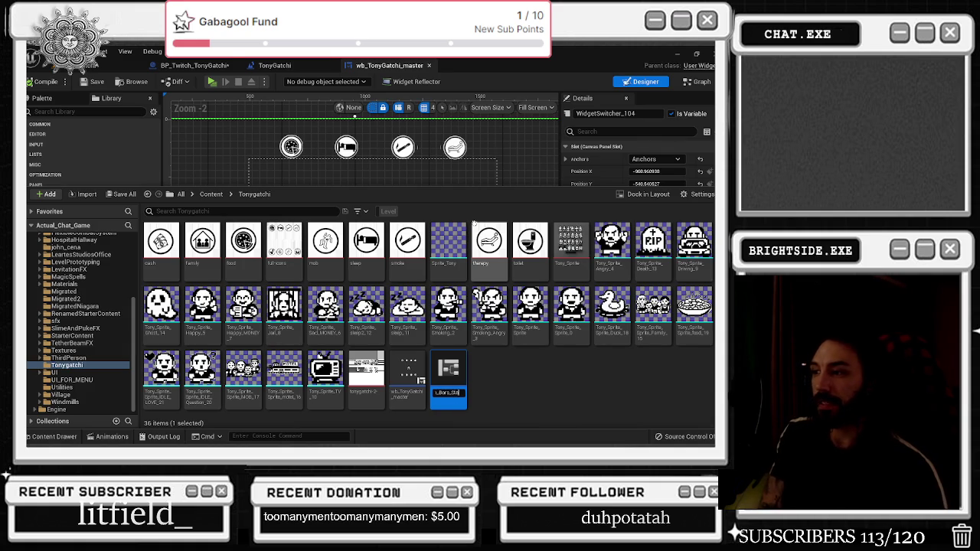
{"action": "key", "text": "Return"}
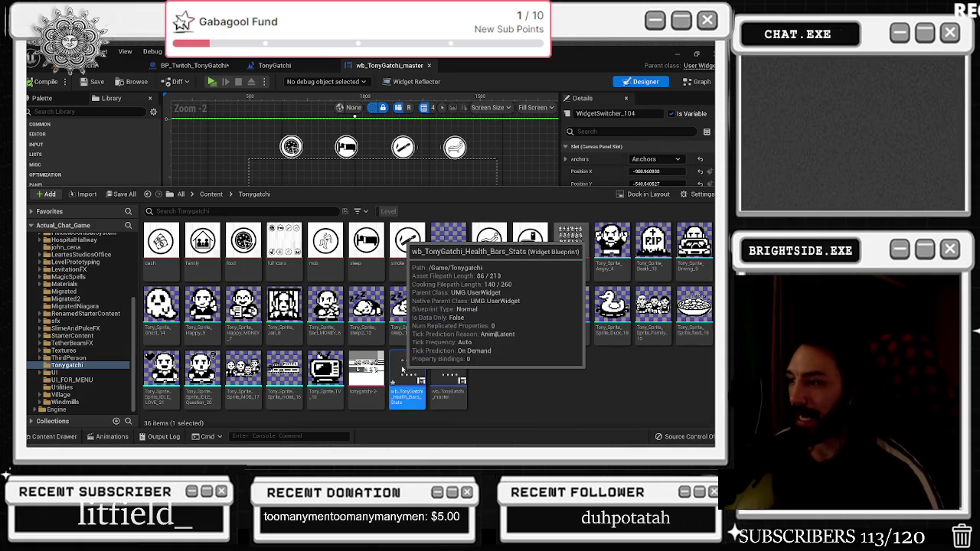
Open wb_TonyGatchi_Health_Bars_Stats, dock it as a tab, and return to wb_TonyGatchi_master
{"action": "double_click", "coordinate": [406, 375]}
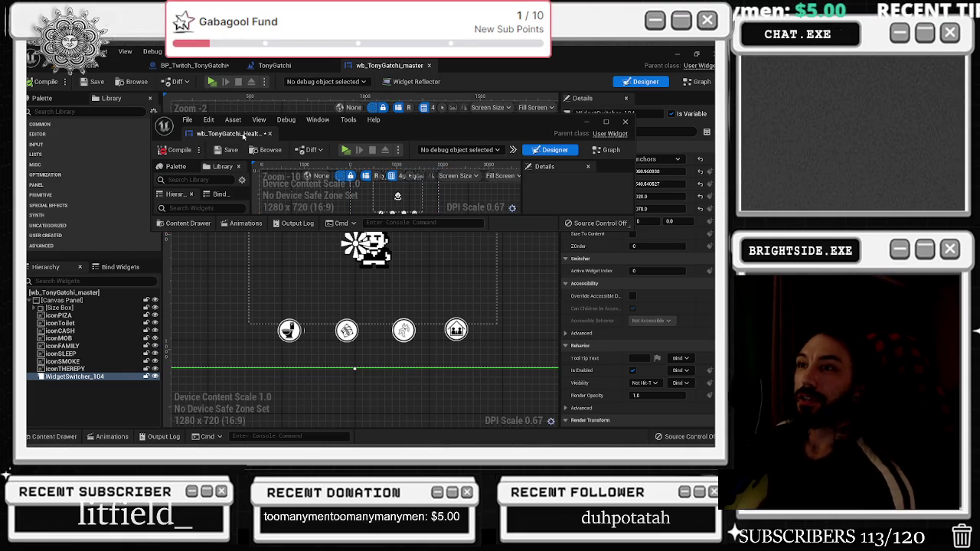
{"action": "left_click_drag", "start_coordinate": [244, 138], "coordinate": [474, 66]}
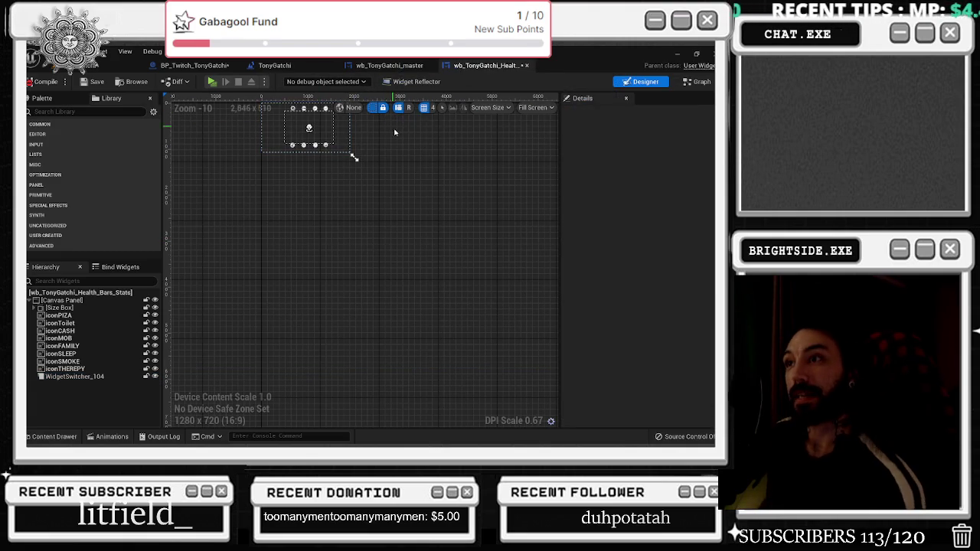
{"action": "scroll", "coordinate": [390, 125], "scroll_direction": "up", "scroll_amount": 6}
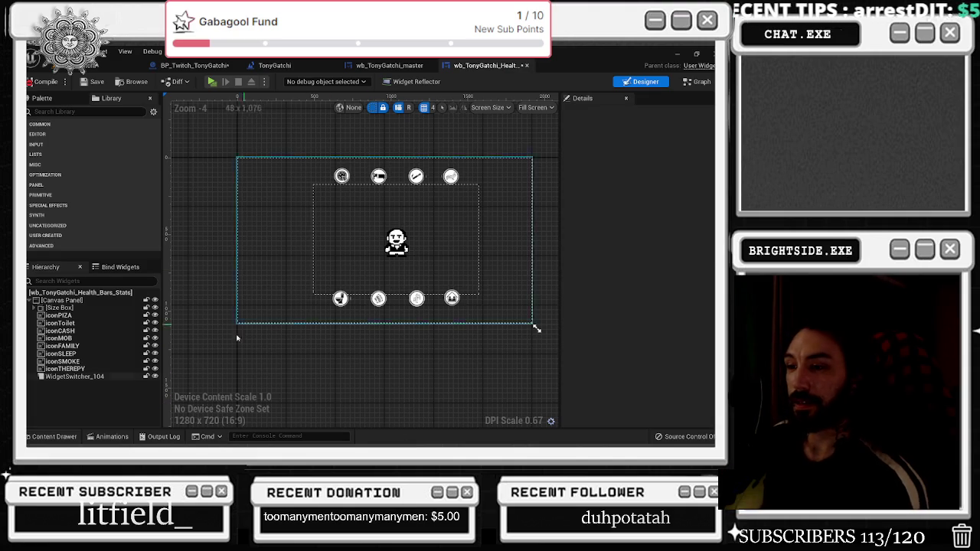
{"action": "left_click", "coordinate": [50, 436]}
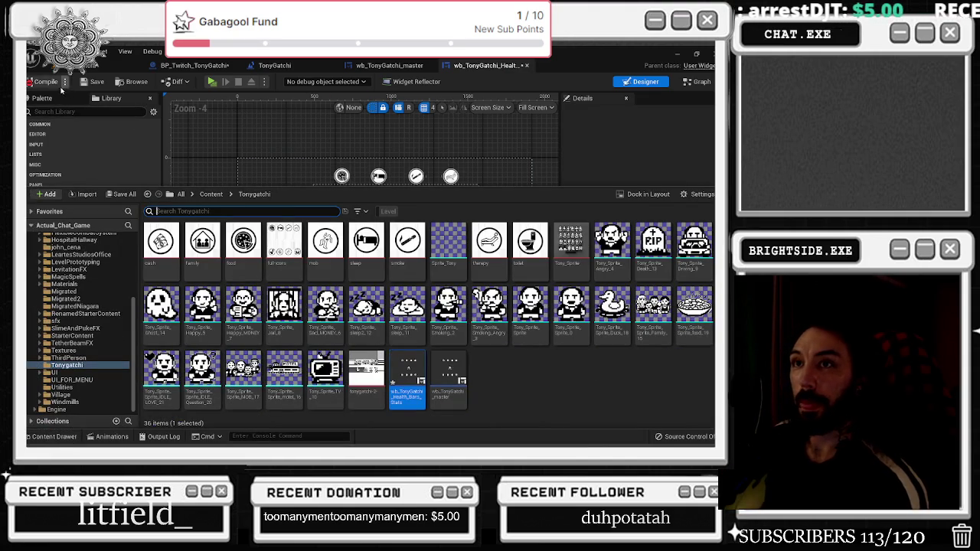
{"action": "left_click", "coordinate": [389, 65]}
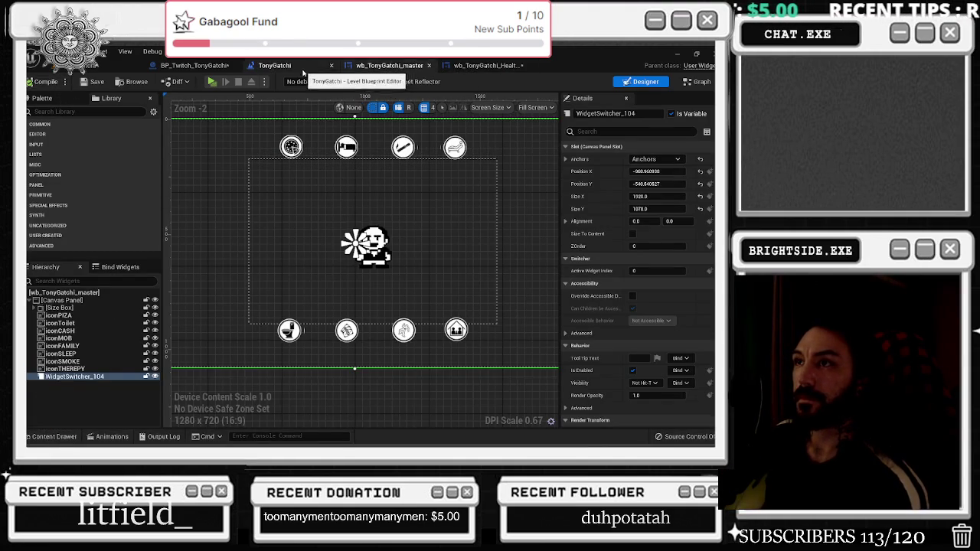
Compile the Health_Bars_Stats widget and jump to the node causing the compile error
{"action": "left_click", "coordinate": [303, 69]}
{"action": "left_click", "coordinate": [198, 67]}
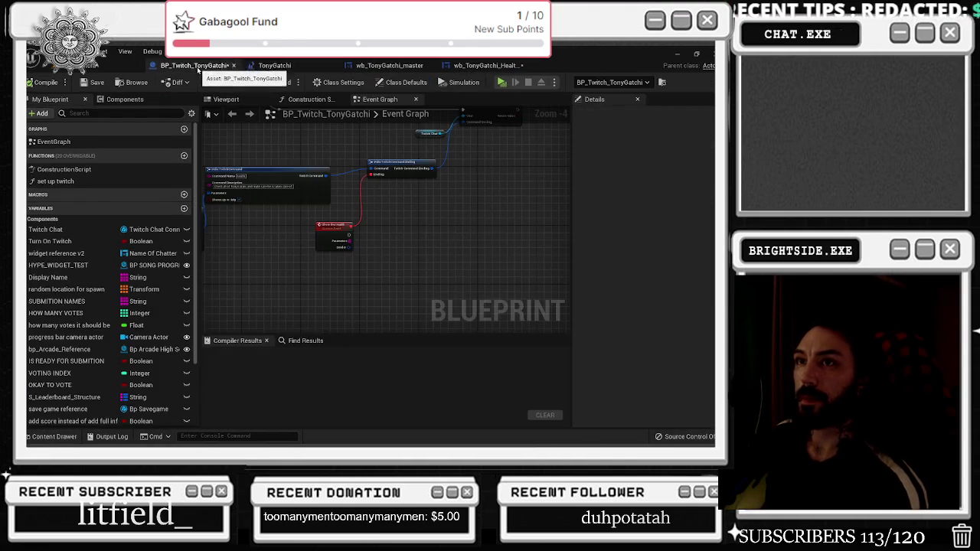
{"action": "left_click", "coordinate": [487, 65]}
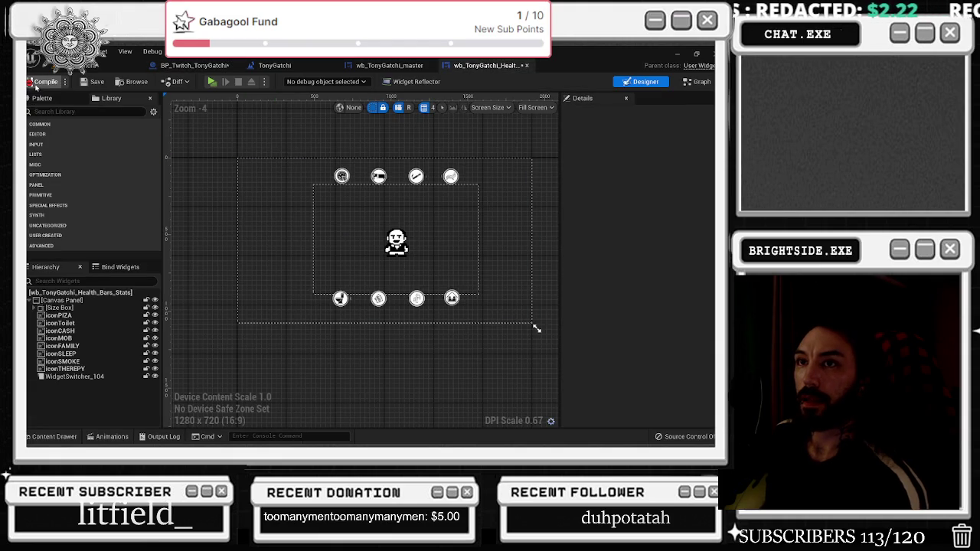
{"action": "left_click", "coordinate": [39, 82]}
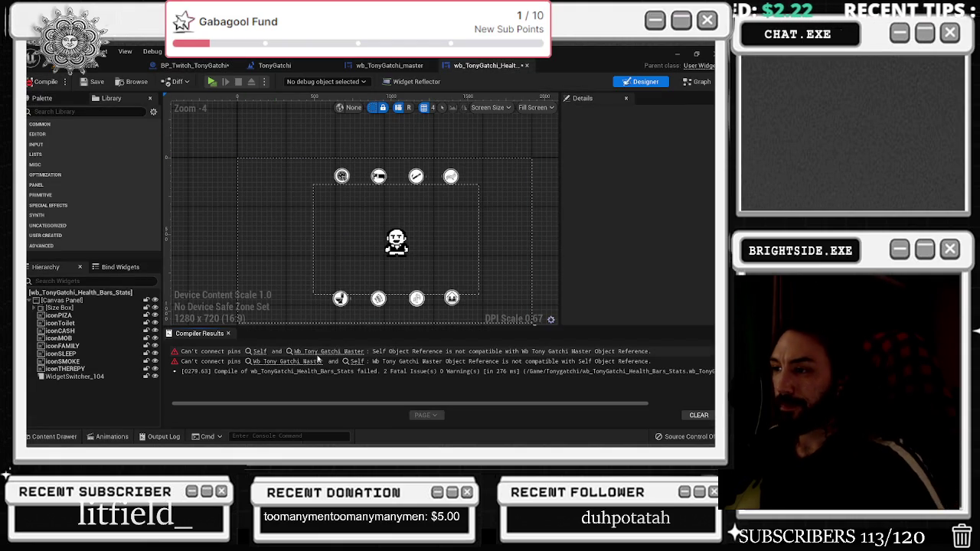
{"action": "left_click", "coordinate": [318, 357]}
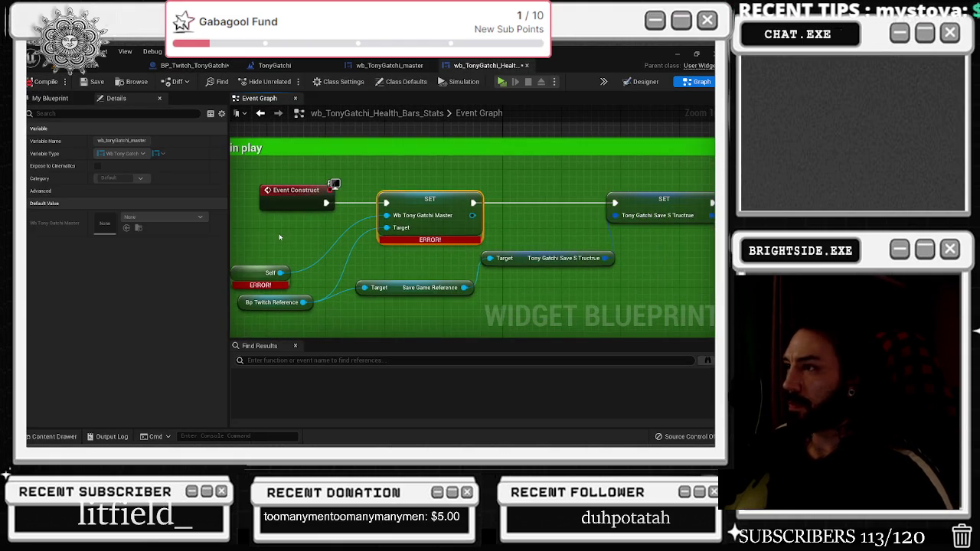
{"action": "scroll", "coordinate": [287, 230], "scroll_direction": "down", "scroll_amount": 2}
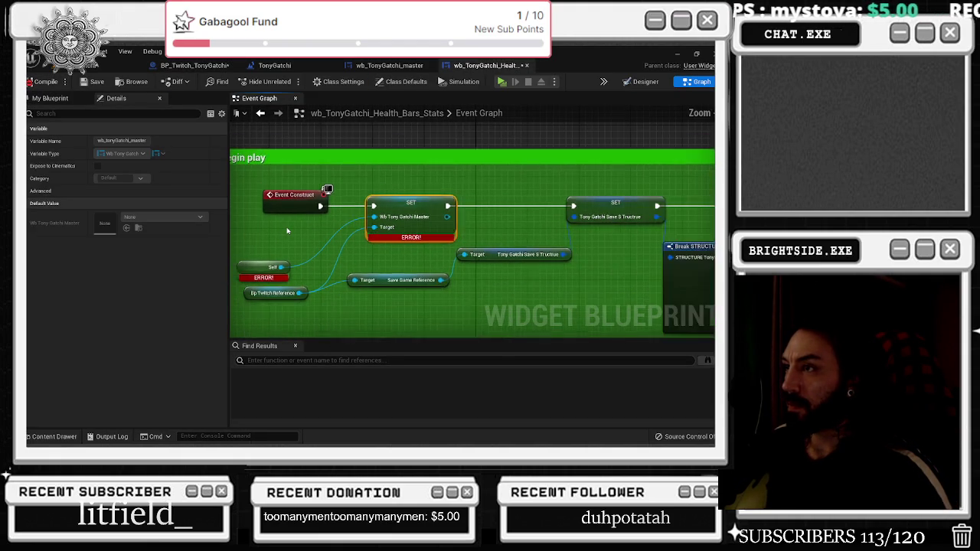
Delete the erroring SET Wb Tony Gatchi Master node and its Self ERROR node
{"action": "left_click", "coordinate": [485, 203]}
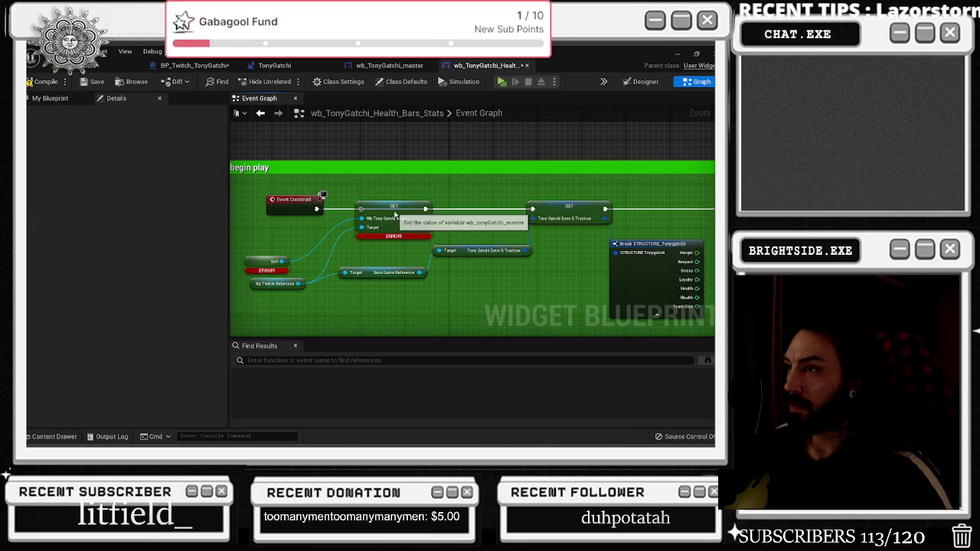
{"action": "left_click_drag", "start_coordinate": [396, 217], "coordinate": [362, 239]}
{"action": "key", "text": "Delete"}
{"action": "left_click", "coordinate": [273, 261]}
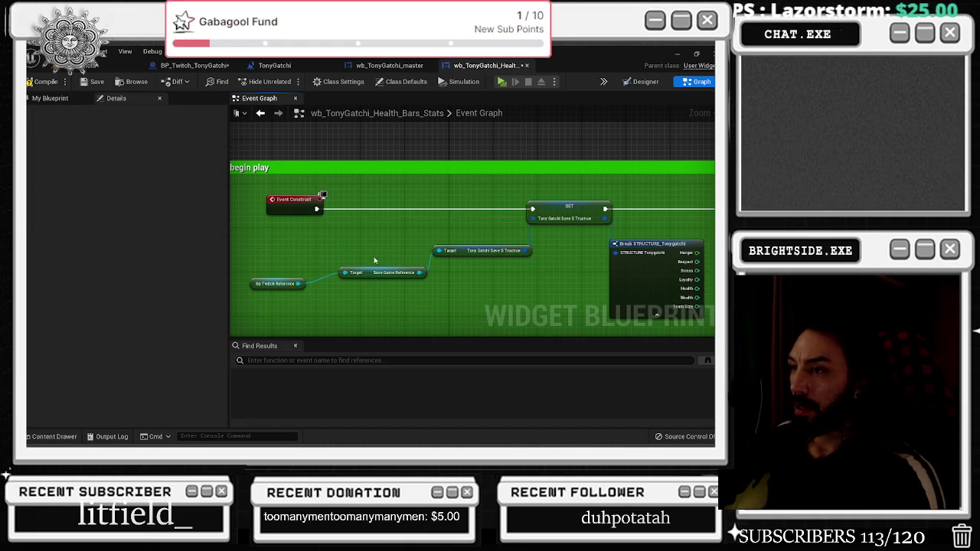
{"action": "key", "text": "Delete"}
Select the remaining SET, Target and Break Structure nodes in the begin play graph
{"action": "scroll", "coordinate": [365, 243], "scroll_direction": "down", "scroll_amount": 1}
{"action": "scroll", "coordinate": [400, 229], "scroll_direction": "down", "scroll_amount": 1}
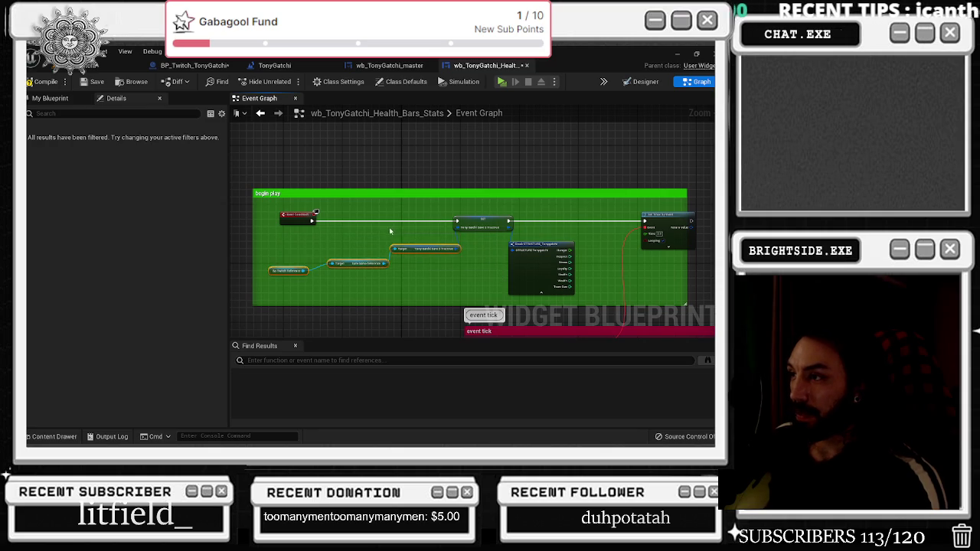
{"action": "scroll", "coordinate": [381, 234], "scroll_direction": "up", "scroll_amount": 1}
{"action": "left_click_drag", "start_coordinate": [392, 205], "coordinate": [595, 271]}
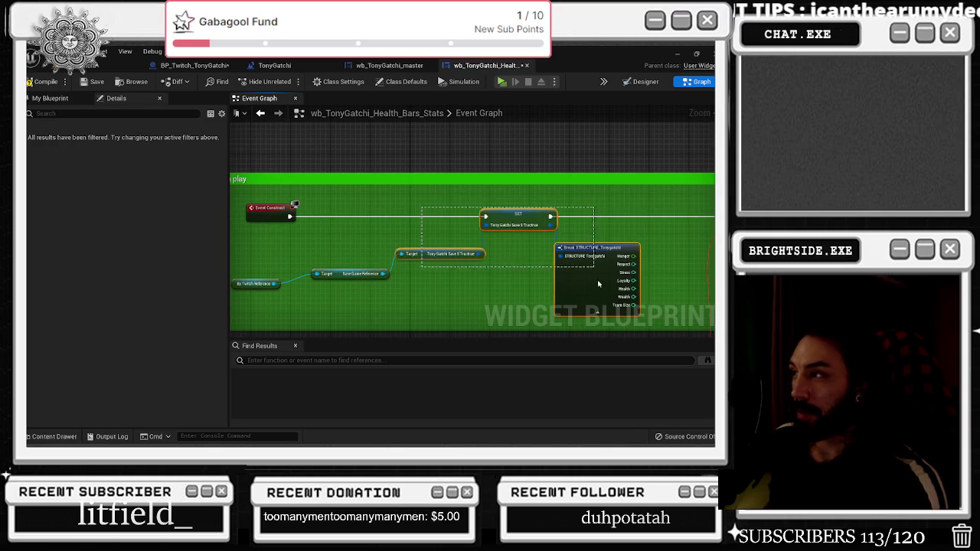
{"action": "mouse_move", "coordinate": [469, 235]}
{"action": "left_mouse_down"}
{"action": "mouse_move", "coordinate": [279, 235]}
{"action": "mouse_move", "coordinate": [396, 235]}
{"action": "left_mouse_up"}
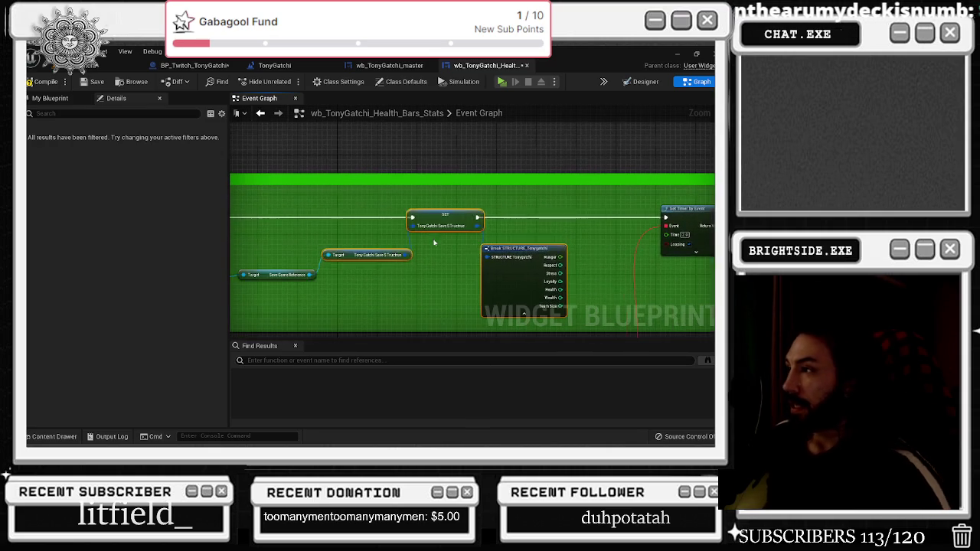
{"action": "scroll", "coordinate": [599, 208], "scroll_direction": "down", "scroll_amount": 3}
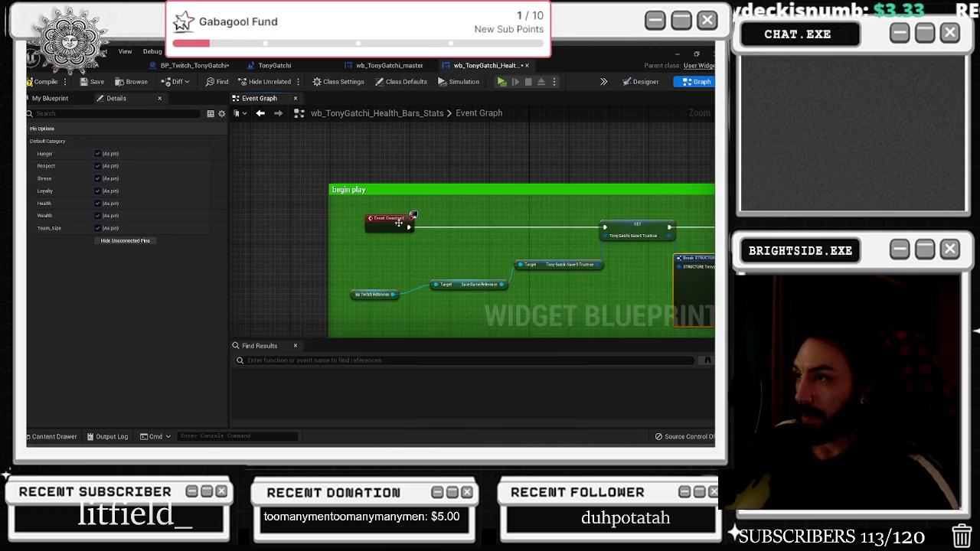
Delete the hunger, sleep and smoke node groups with their comment
{"action": "left_click", "coordinate": [413, 233]}
{"action": "scroll", "coordinate": [476, 226], "scroll_direction": "down", "scroll_amount": 2}
{"action": "mouse_move", "coordinate": [482, 224]}
{"action": "left_mouse_down"}
{"action": "mouse_move", "coordinate": [413, 232]}
{"action": "mouse_move", "coordinate": [420, 181]}
{"action": "left_mouse_up"}
{"action": "mouse_move", "coordinate": [301, 149]}
{"action": "left_mouse_down"}
{"action": "mouse_move", "coordinate": [538, 286]}
{"action": "mouse_move", "coordinate": [593, 329]}
{"action": "mouse_move", "coordinate": [596, 354]}
{"action": "left_mouse_up"}
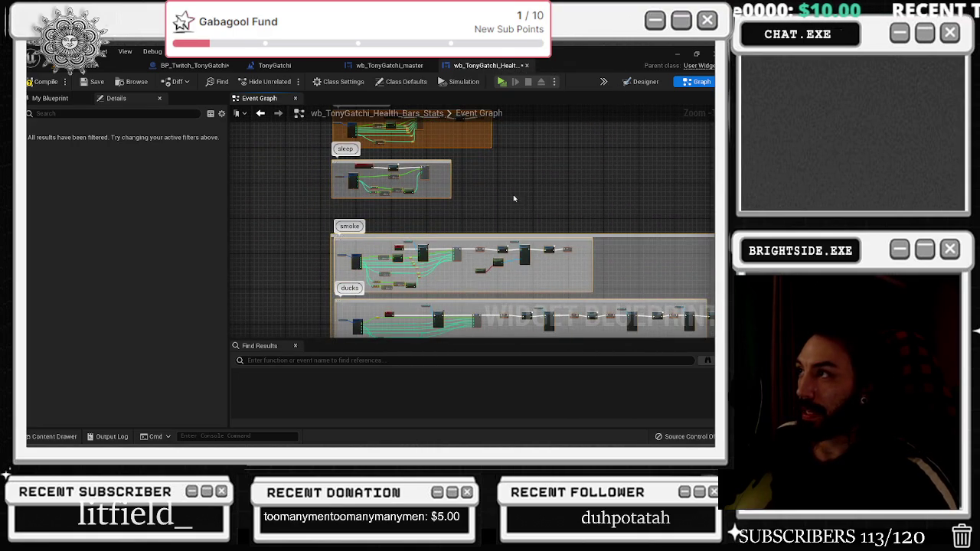
{"action": "scroll", "coordinate": [449, 160], "scroll_direction": "down", "scroll_amount": 2}
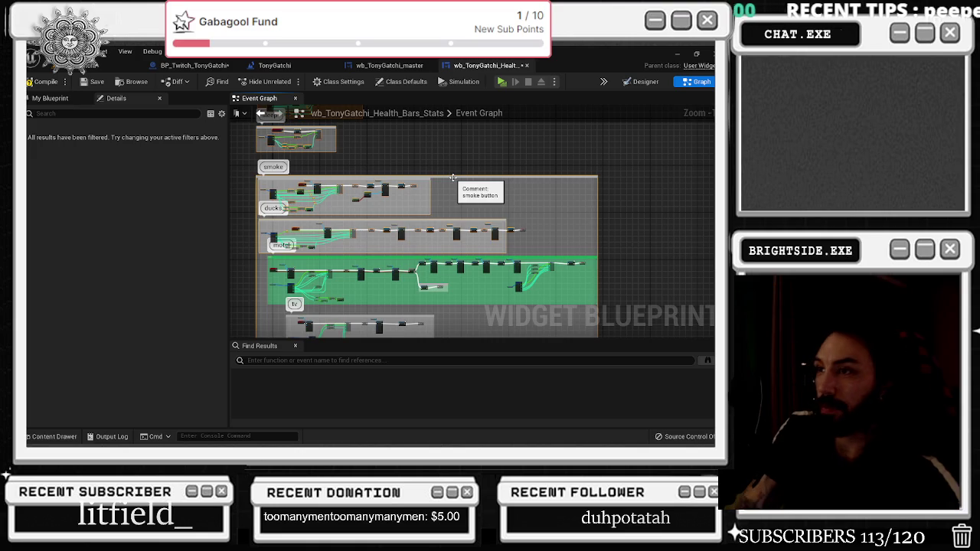
{"action": "key", "text": "Delete"}
Delete the remaining node groups and comments and centre the lone Event Construct node
{"action": "mouse_move", "coordinate": [261, 210]}
{"action": "left_mouse_down"}
{"action": "mouse_move", "coordinate": [620, 338]}
{"action": "mouse_move", "coordinate": [610, 297]}
{"action": "left_mouse_up"}
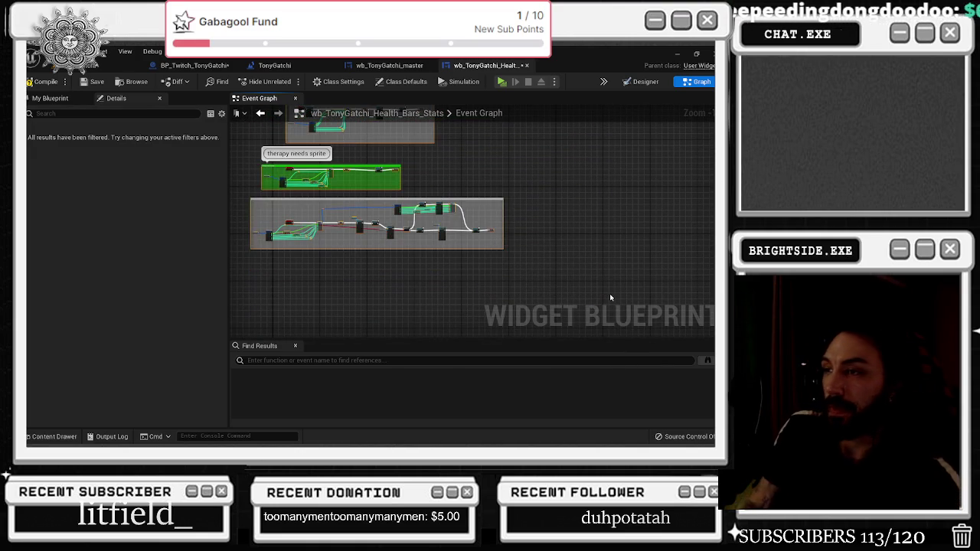
{"action": "key", "text": "Delete"}
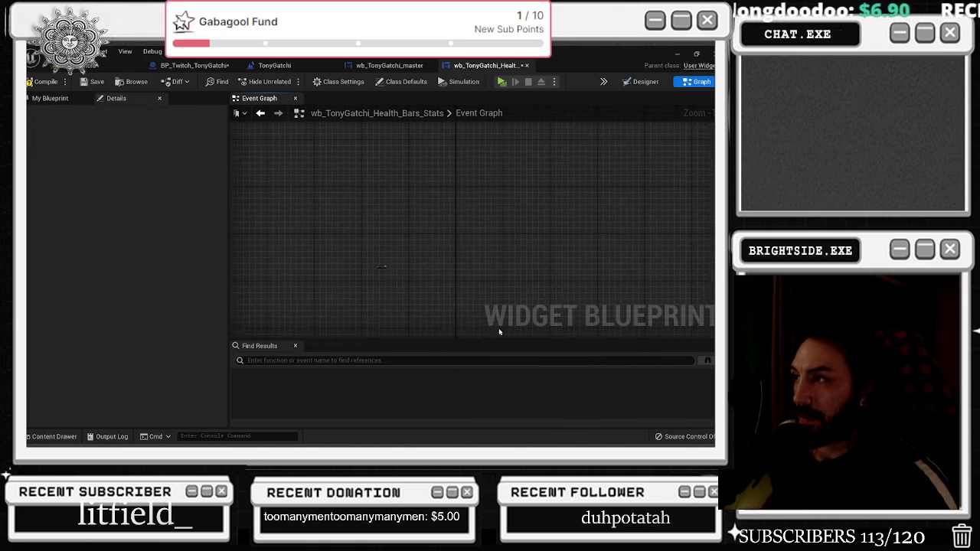
{"action": "scroll", "coordinate": [451, 204], "scroll_direction": "up", "scroll_amount": 1}
{"action": "mouse_move", "coordinate": [252, 254]}
{"action": "left_mouse_down"}
{"action": "mouse_move", "coordinate": [406, 210]}
{"action": "mouse_move", "coordinate": [505, 216]}
{"action": "mouse_move", "coordinate": [379, 200]}
{"action": "left_mouse_up"}
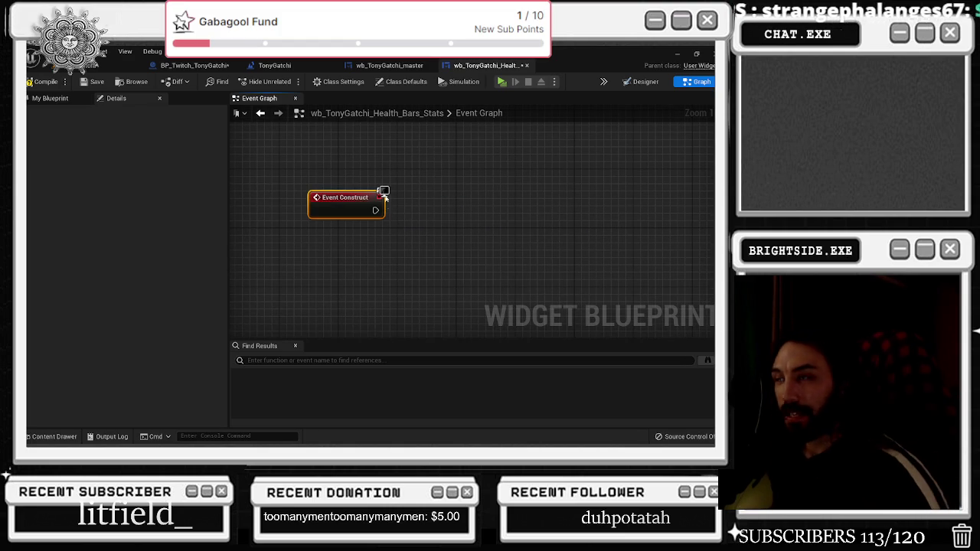
{"action": "left_click", "coordinate": [389, 66]}
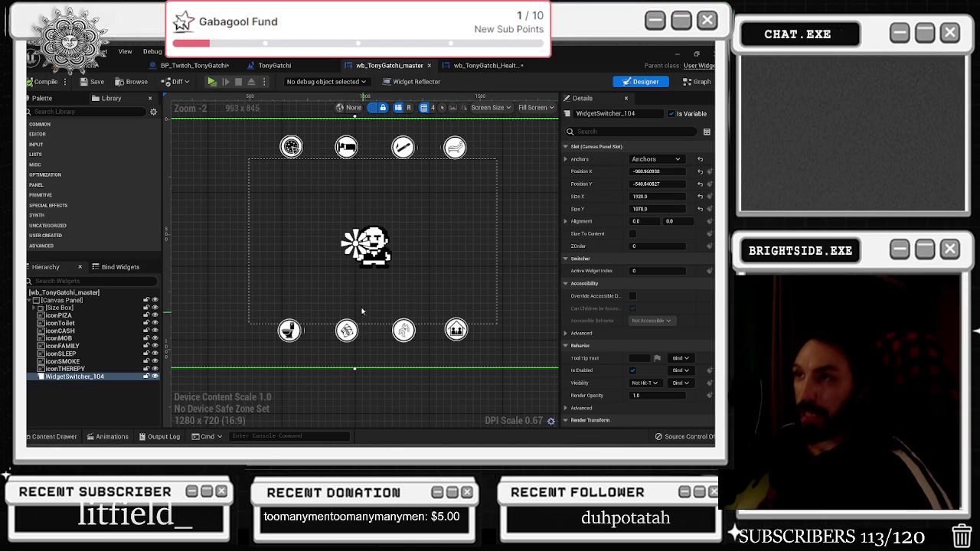
Move the TonyGatchi level tab to the front of the tab row
{"action": "left_click", "coordinate": [195, 65]}
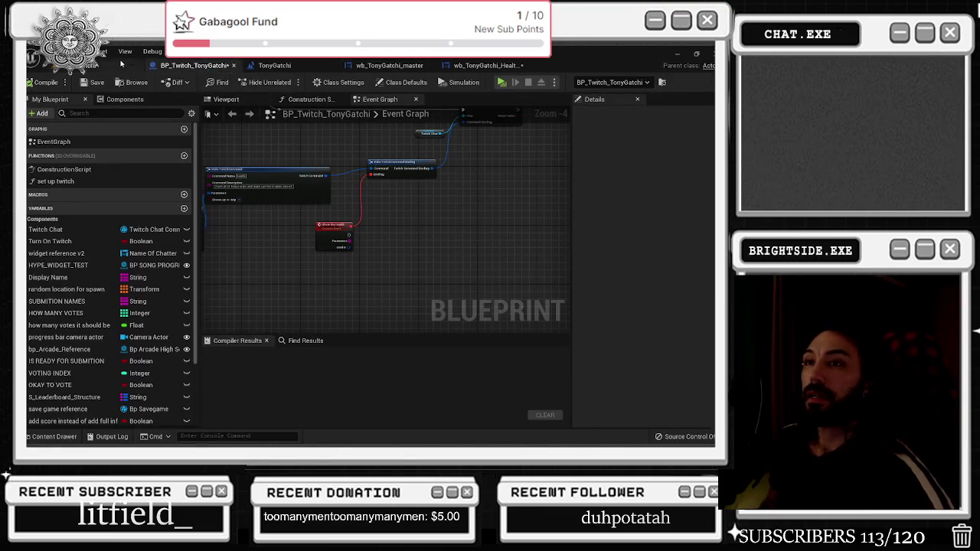
{"action": "left_click", "coordinate": [84, 66]}
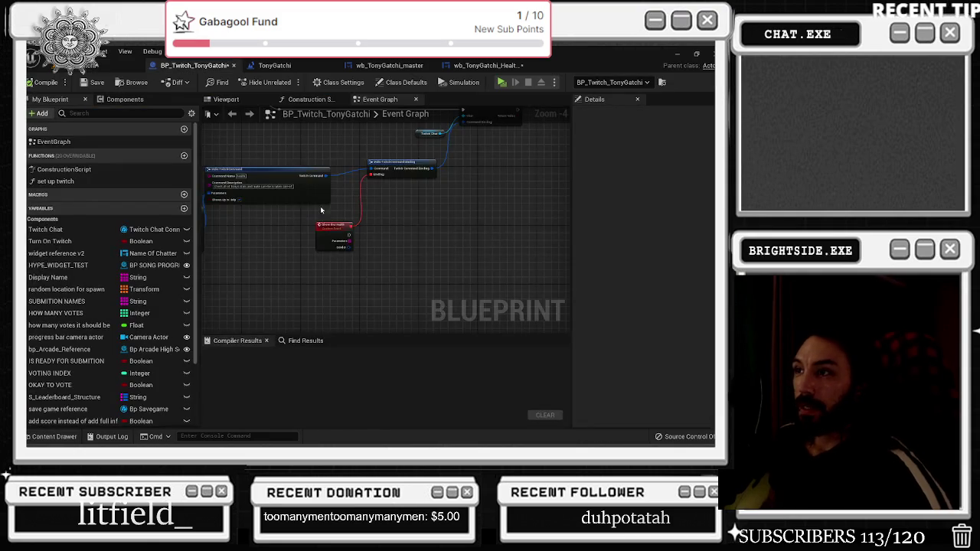
{"action": "left_click_drag", "start_coordinate": [274, 65], "coordinate": [192, 69]}
{"action": "left_click", "coordinate": [289, 66]}
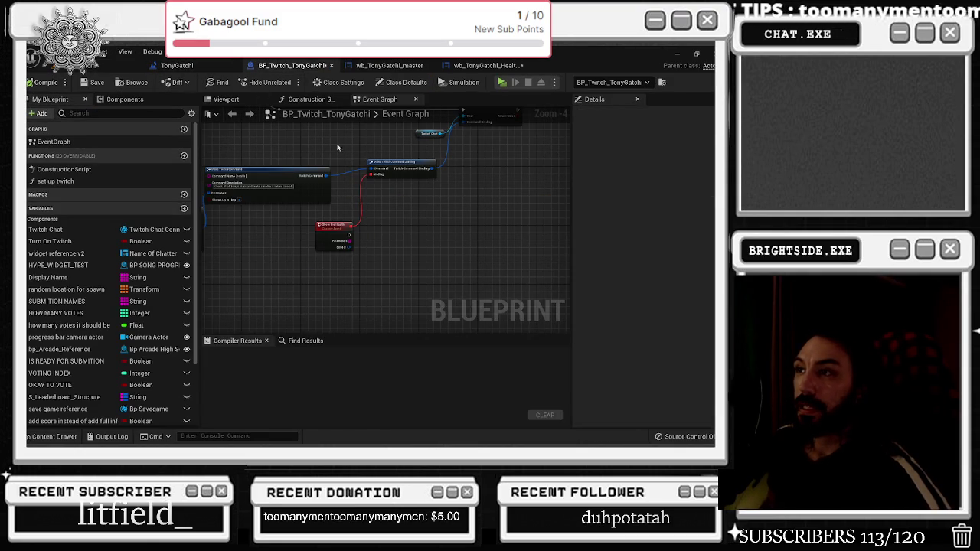
Cycle through the level, BP_Twitch_TonyGatchi and master tabs, ending on Health_Bars_Stats's Event Graph
{"action": "left_click", "coordinate": [177, 65]}
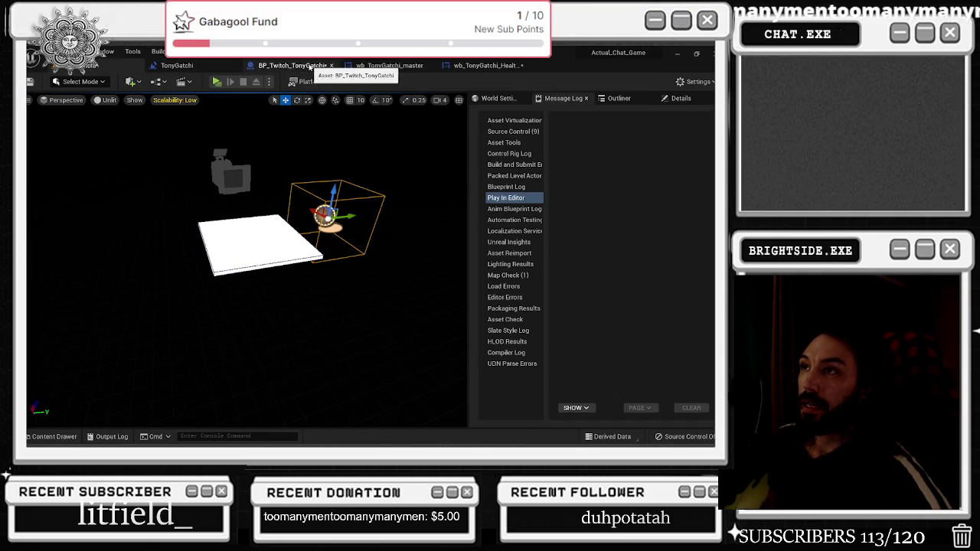
{"action": "left_click", "coordinate": [291, 66]}
{"action": "left_click", "coordinate": [114, 65]}
{"action": "left_click", "coordinate": [291, 66]}
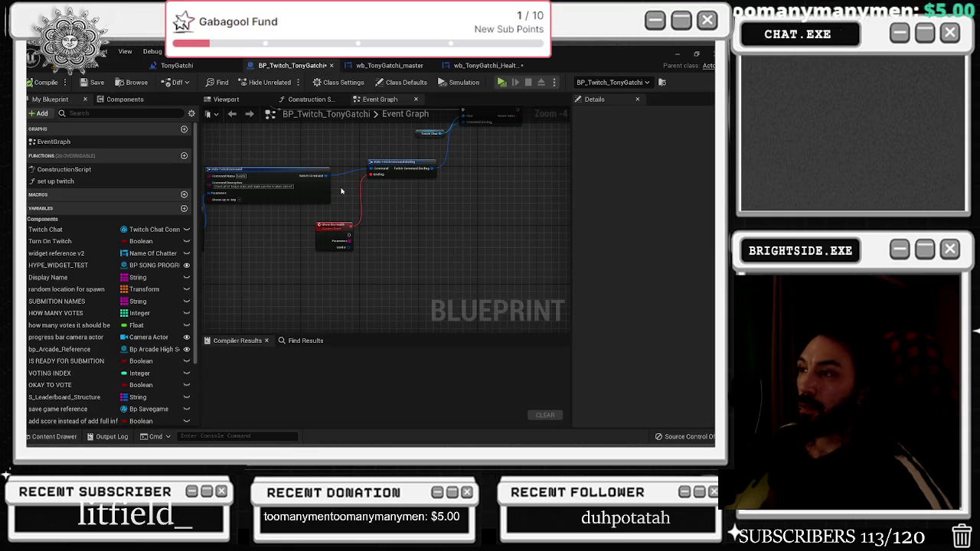
{"action": "left_click", "coordinate": [389, 66]}
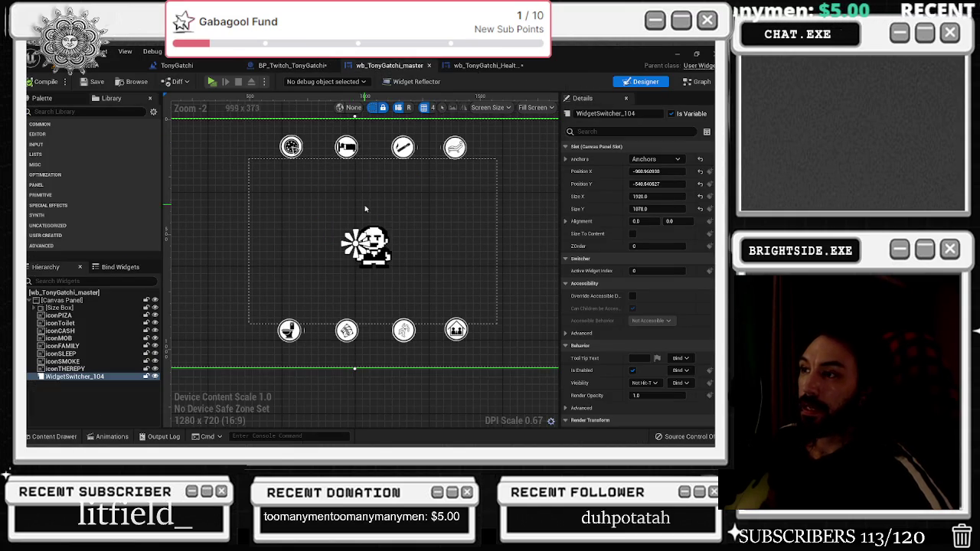
{"action": "left_click", "coordinate": [302, 68]}
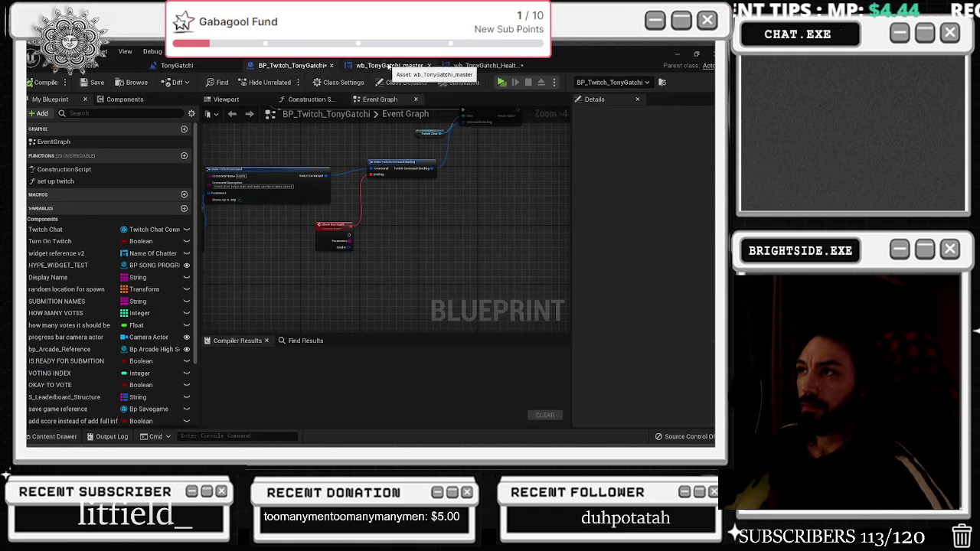
{"action": "left_click", "coordinate": [389, 66]}
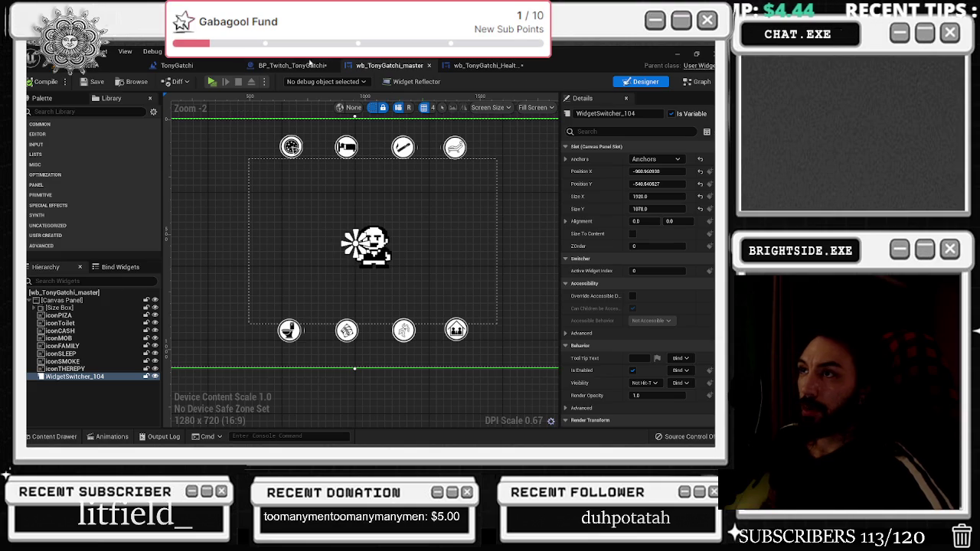
{"action": "left_click", "coordinate": [480, 66]}
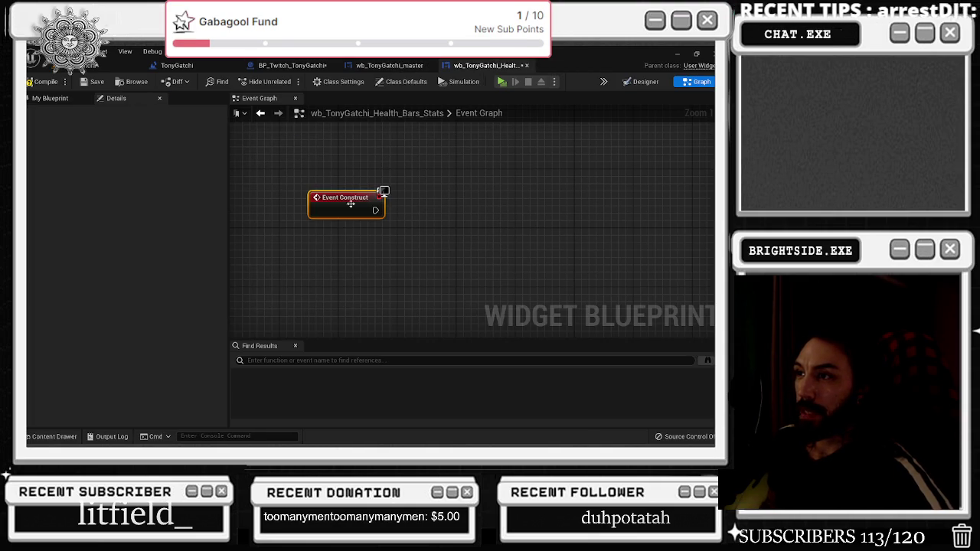
Delete WidgetSwitcher_104 from the Health_Bars_Stats widget
{"action": "left_click", "coordinate": [645, 81]}
{"action": "left_click", "coordinate": [74, 376]}
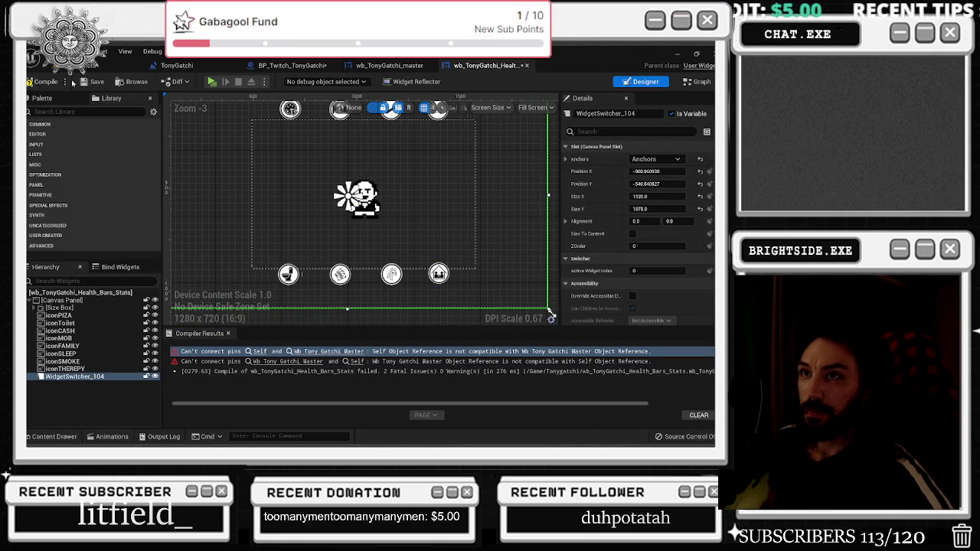
{"action": "left_click", "coordinate": [73, 377]}
{"action": "key", "text": "Delete"}
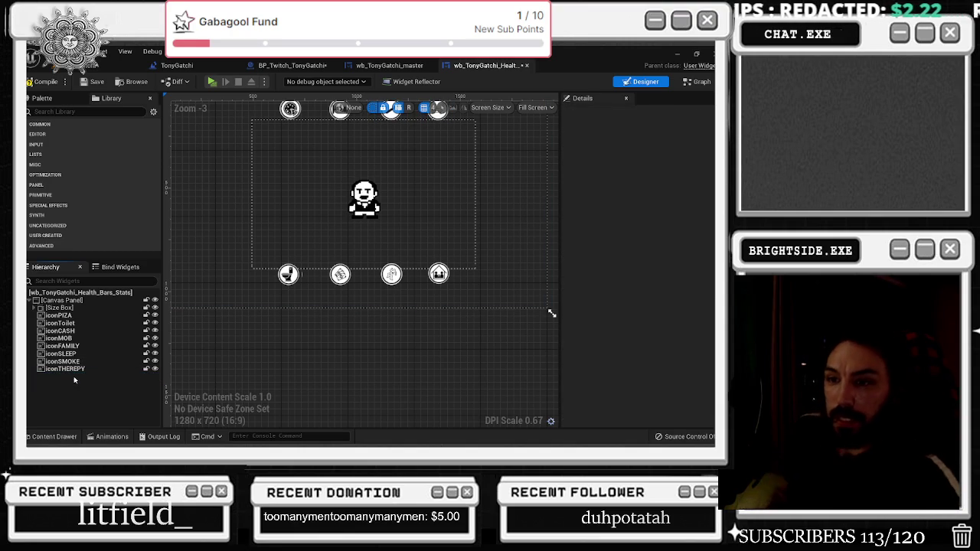
Check the iconSMOKE, iconPIZA and iconTHEREPY images and remove the TonySprite image
{"action": "left_click", "coordinate": [75, 361]}
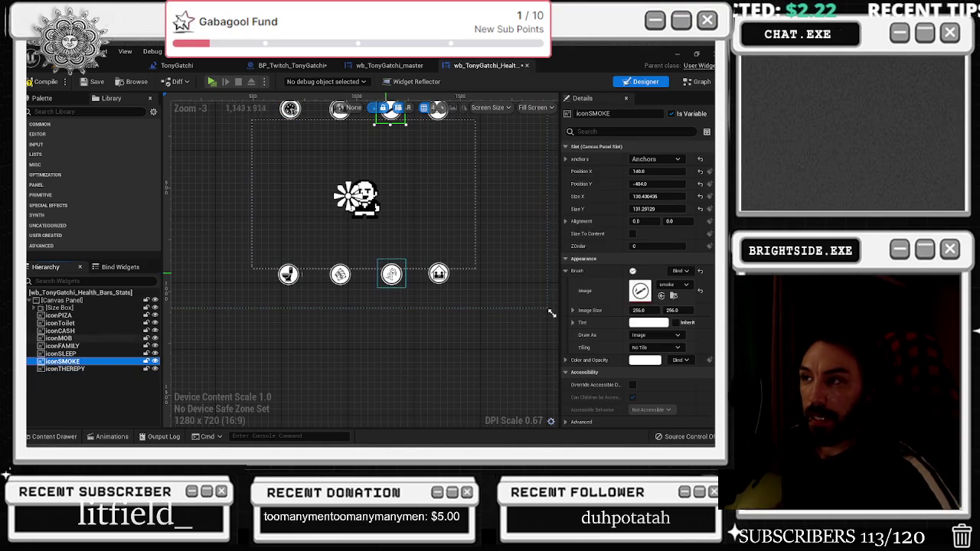
{"action": "left_click_drag", "start_coordinate": [302, 276], "coordinate": [301, 332]}
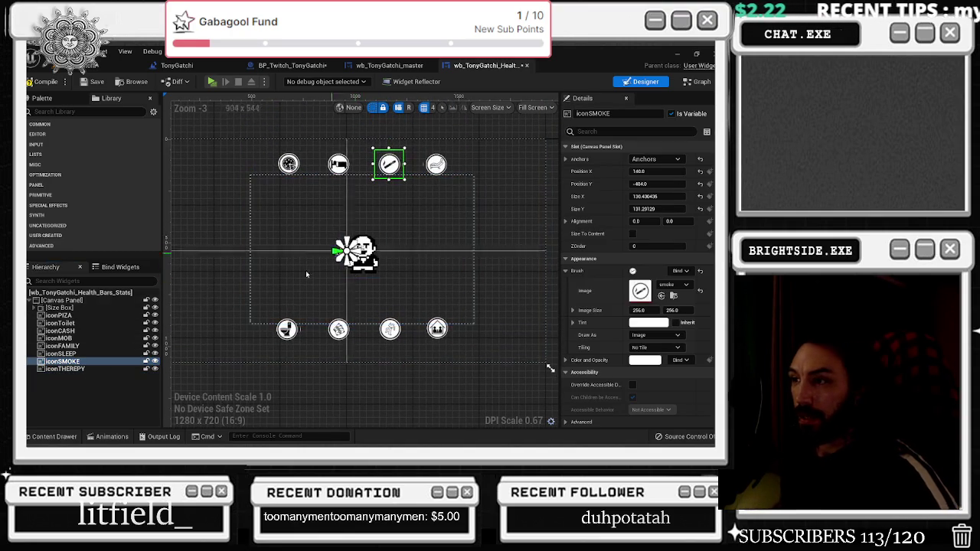
{"action": "left_click", "coordinate": [84, 316]}
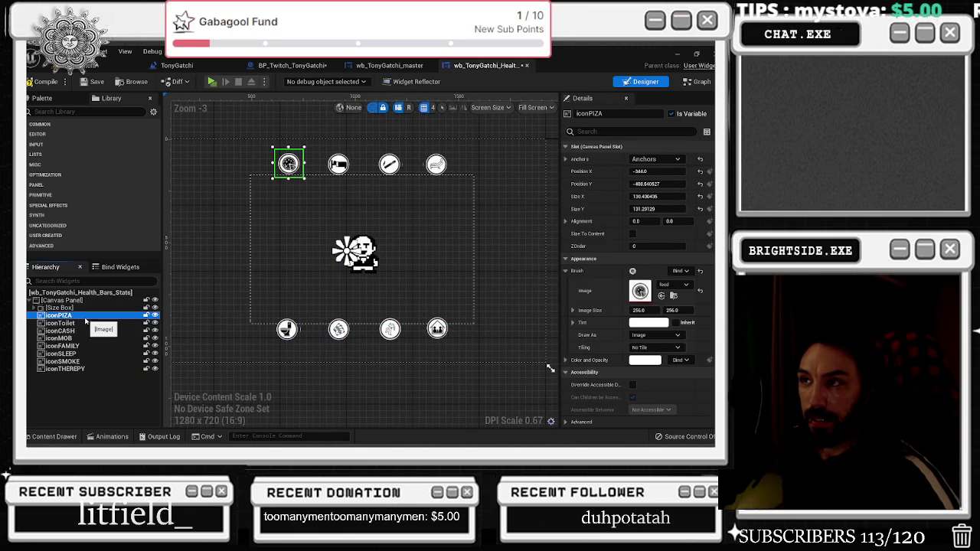
{"action": "left_click", "coordinate": [83, 368]}
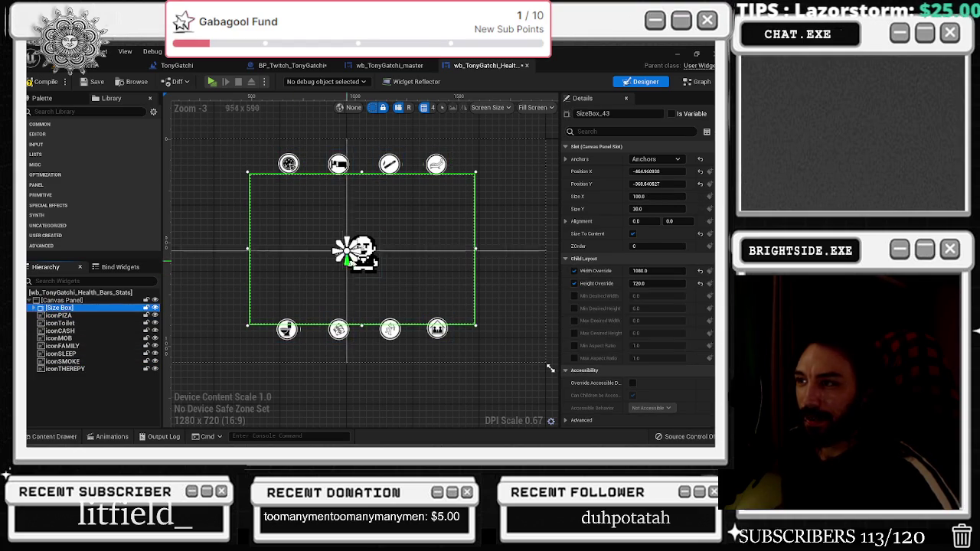
{"action": "left_click", "coordinate": [366, 259]}
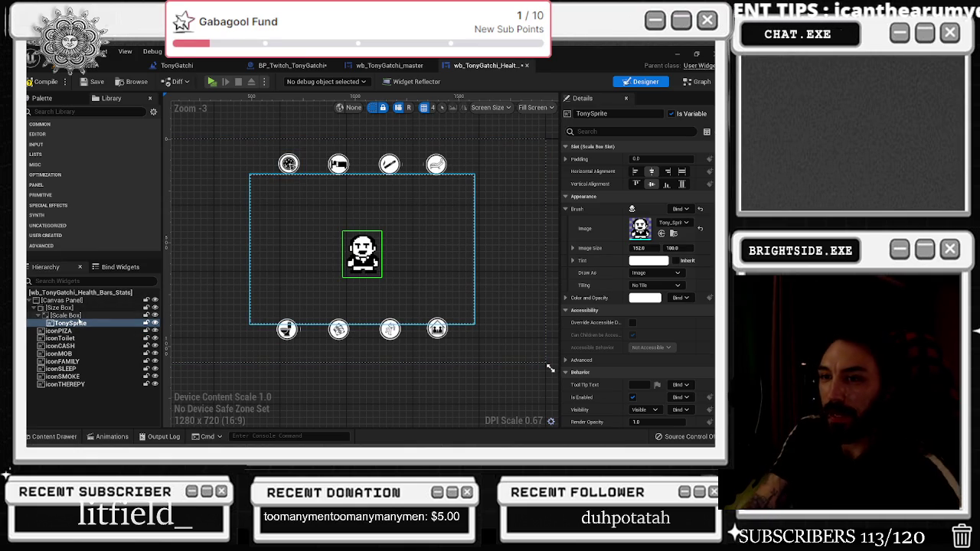
{"action": "key", "text": "Delete"}
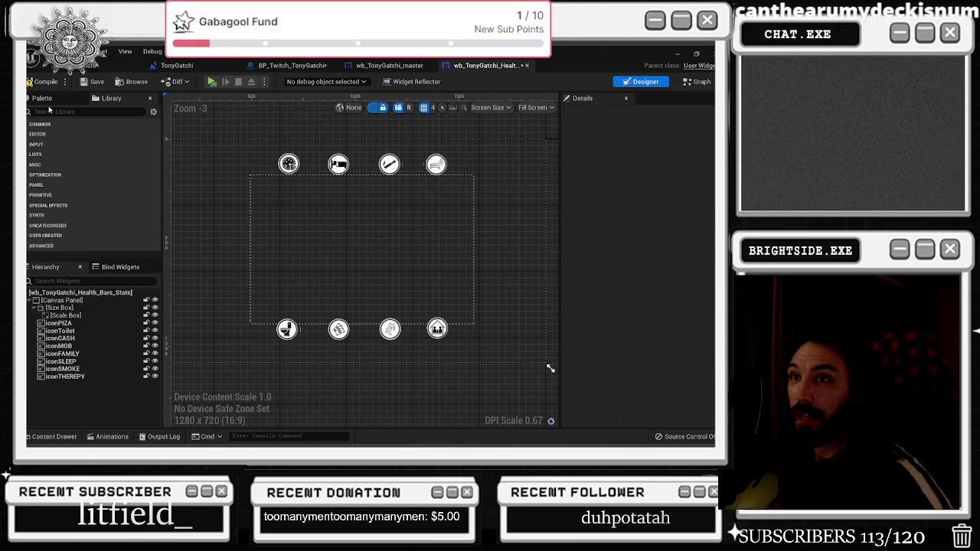
Add a Progress Bar from a 'bar' Palette search and move it inside the icon box
{"action": "type", "text": "bar"}
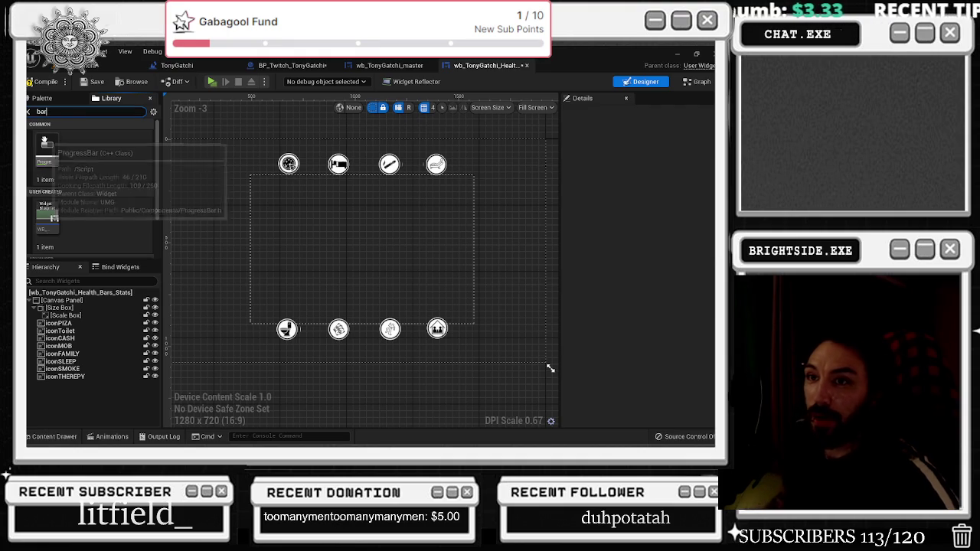
{"action": "mouse_move", "coordinate": [46, 147]}
{"action": "left_mouse_down"}
{"action": "mouse_move", "coordinate": [100, 282]}
{"action": "mouse_move", "coordinate": [66, 322]}
{"action": "left_mouse_up"}
{"action": "left_click", "coordinate": [69, 323]}
{"action": "scroll", "coordinate": [465, 339], "scroll_direction": "down", "scroll_amount": 1}
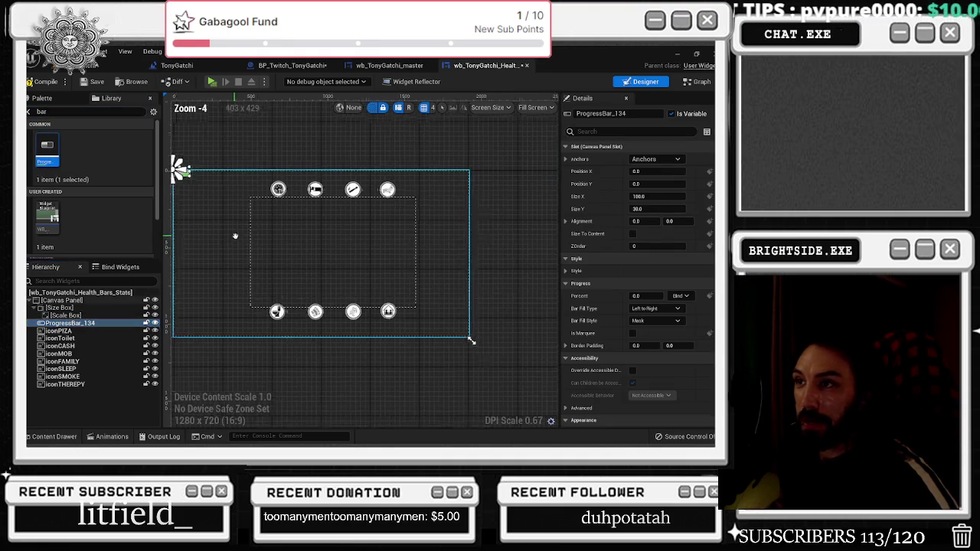
{"action": "left_click", "coordinate": [197, 184]}
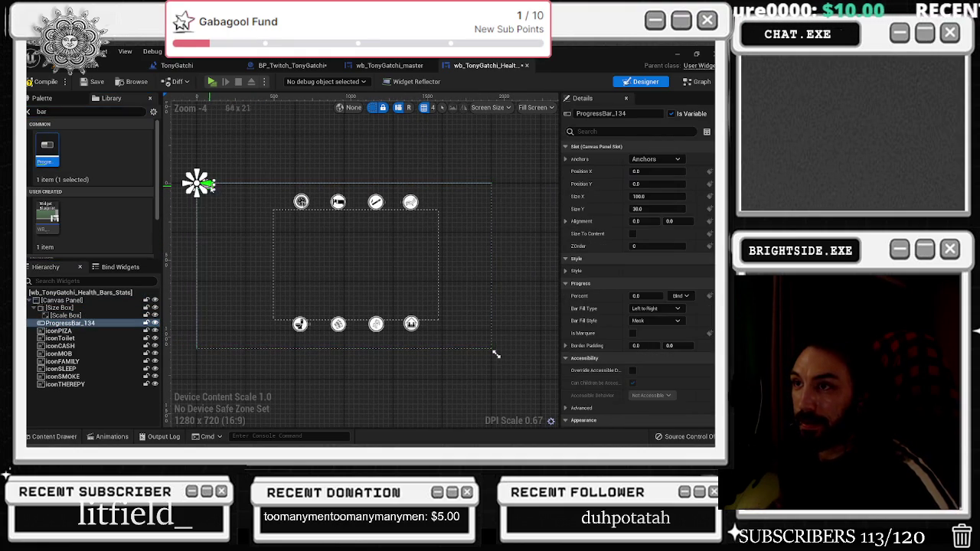
{"action": "mouse_move", "coordinate": [224, 190]}
{"action": "left_mouse_down"}
{"action": "mouse_move", "coordinate": [349, 234]}
{"action": "mouse_move", "coordinate": [313, 227]}
{"action": "left_mouse_up"}
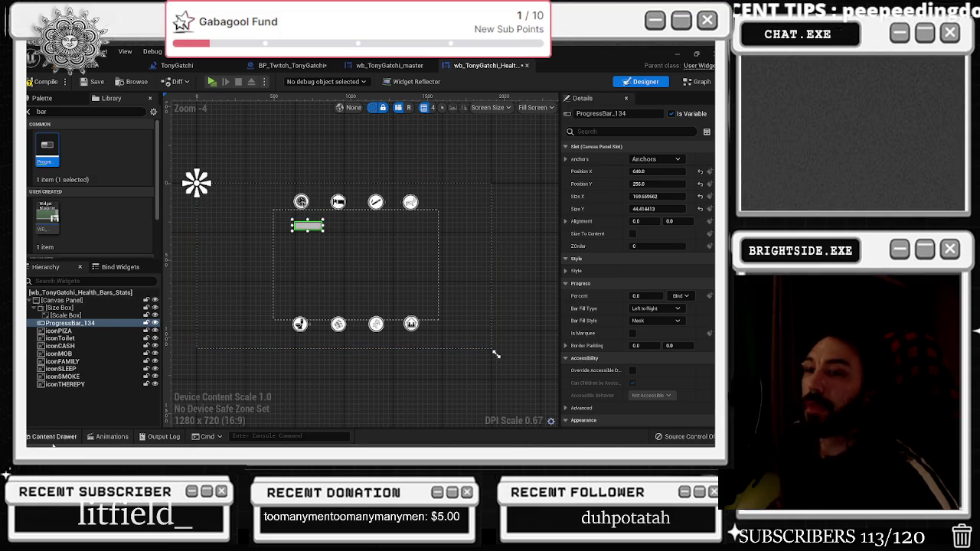
{"action": "left_click", "coordinate": [53, 437]}
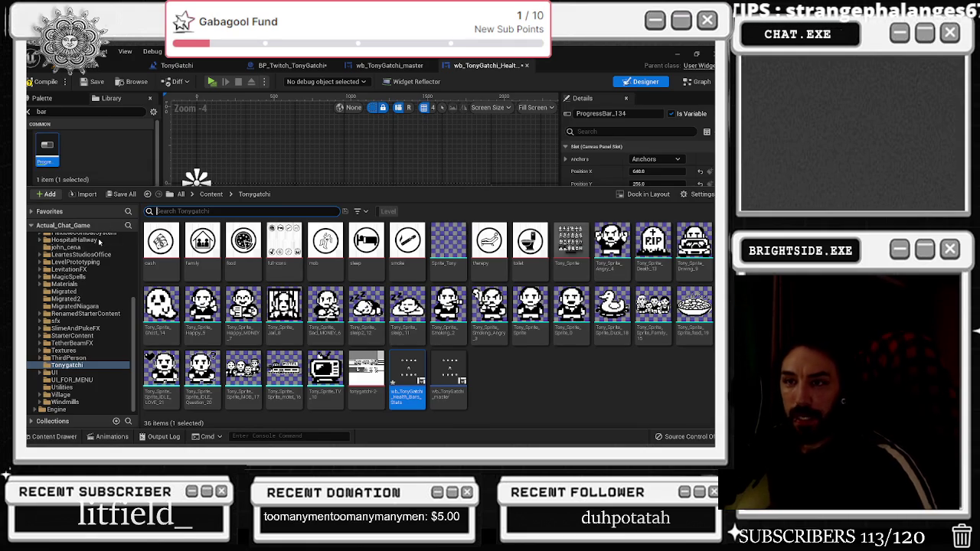
Open STRUCTURE_Tonygatchi from a 'structure' search and widen the progress bar to about 309 units
{"action": "scroll", "coordinate": [76, 253], "scroll_direction": "up", "scroll_amount": 5}
{"action": "left_click", "coordinate": [46, 238]}
{"action": "left_click", "coordinate": [178, 212]}
{"action": "type", "text": "structure"}
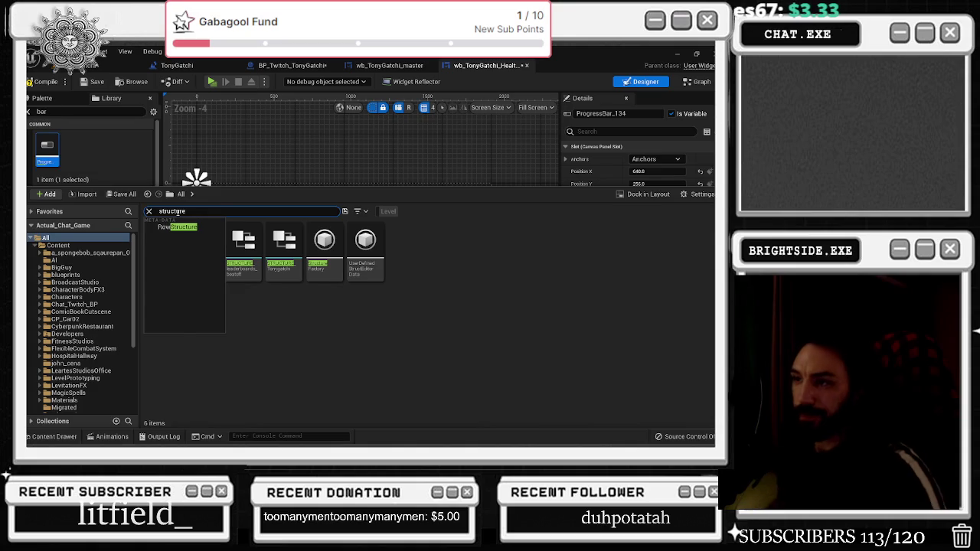
{"action": "left_click", "coordinate": [281, 252]}
{"action": "double_click", "coordinate": [280, 257]}
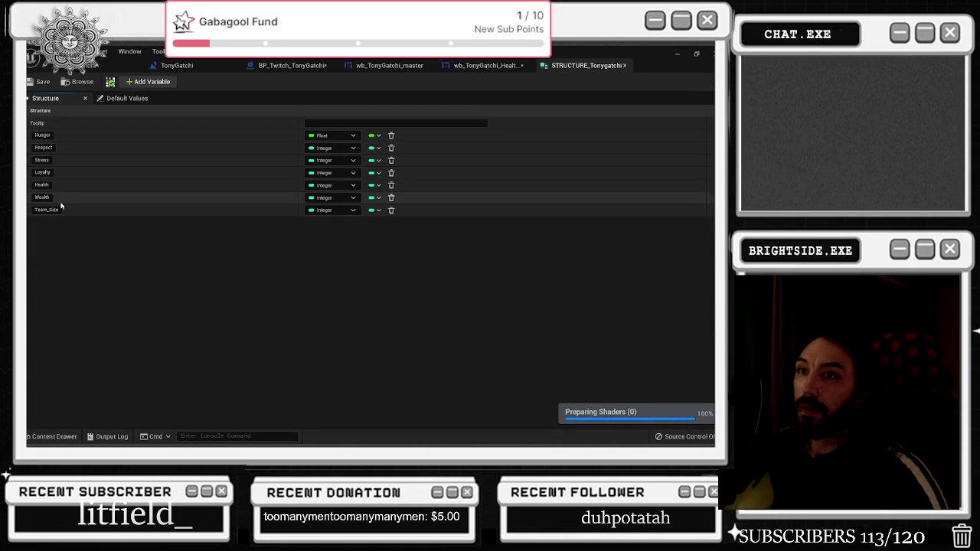
{"action": "left_click", "coordinate": [487, 65]}
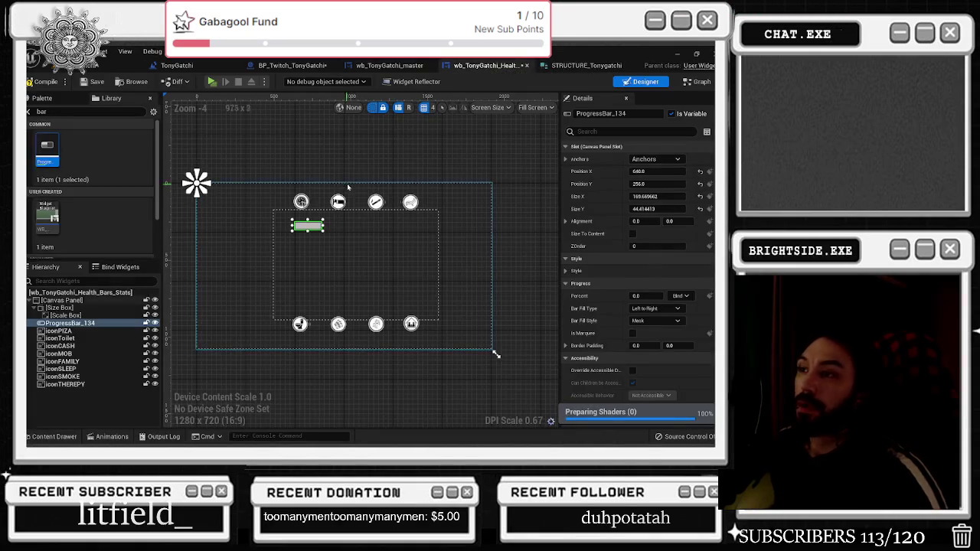
{"action": "mouse_move", "coordinate": [325, 225]}
{"action": "left_mouse_down"}
{"action": "mouse_move", "coordinate": [366, 227]}
{"action": "mouse_move", "coordinate": [366, 299]}
{"action": "mouse_move", "coordinate": [306, 232]}
{"action": "mouse_move", "coordinate": [320, 235]}
{"action": "mouse_move", "coordinate": [327, 278]}
{"action": "mouse_move", "coordinate": [401, 249]}
{"action": "mouse_move", "coordinate": [406, 236]}
{"action": "mouse_move", "coordinate": [409, 268]}
{"action": "mouse_move", "coordinate": [369, 299]}
{"action": "left_mouse_up"}
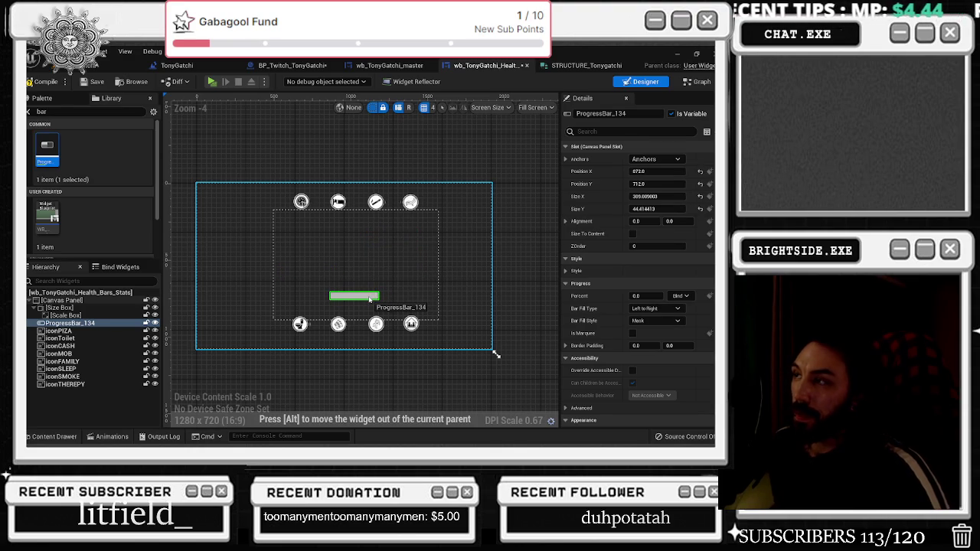
Nudge the progress bar and view STRUCTURE_Tonygatchi's Hunger, Respect, Stress, Loyalty, Health, Wealth, Team_Size variables
{"action": "left_click_drag", "start_coordinate": [369, 299], "coordinate": [369, 299]}
{"action": "left_click", "coordinate": [583, 65]}
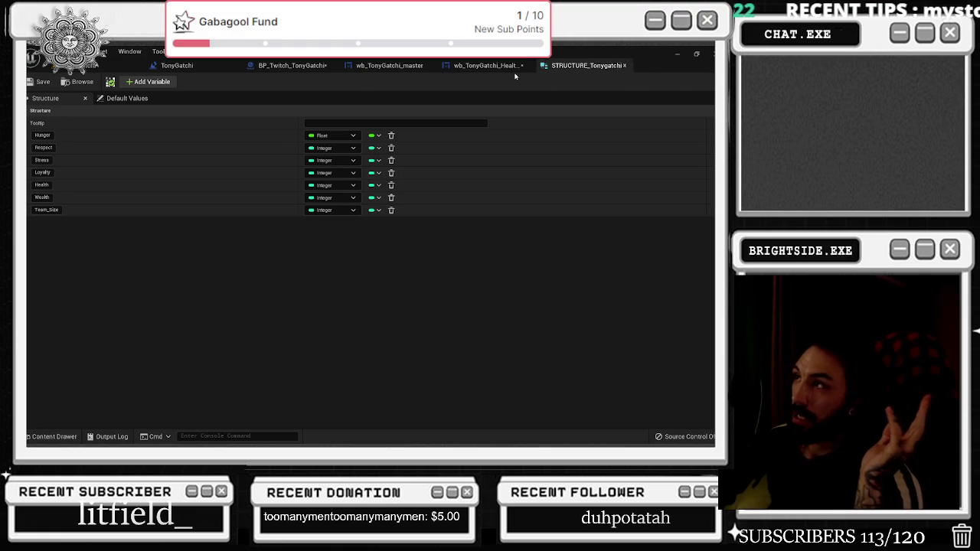
Compare STRUCTURE_Tonygatchi's variables, then return to the Health_Bars_Stats Designer with the bar at 673, 712
{"action": "left_click", "coordinate": [502, 66]}
{"action": "left_click", "coordinate": [585, 65]}
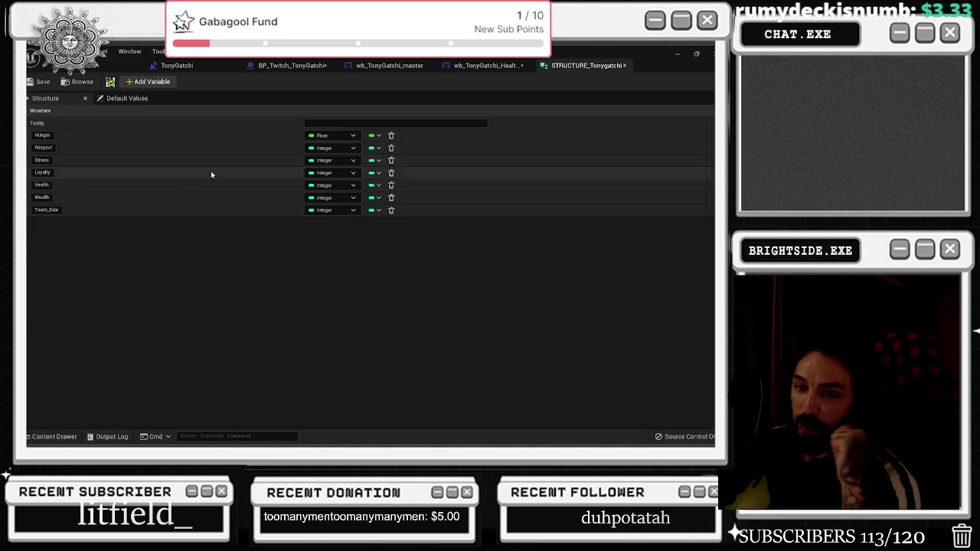
{"action": "left_click", "coordinate": [486, 65]}
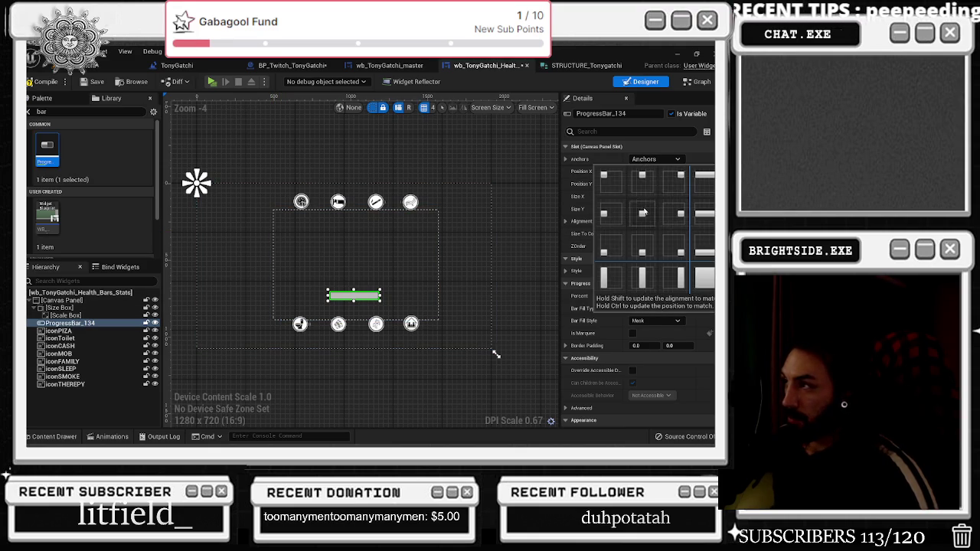
Rename the bar health under the top-left icon and place a duplicate health_1 below it
{"action": "scroll", "coordinate": [346, 311], "scroll_direction": "up", "scroll_amount": 3}
{"action": "scroll", "coordinate": [329, 299], "scroll_direction": "down", "scroll_amount": 1}
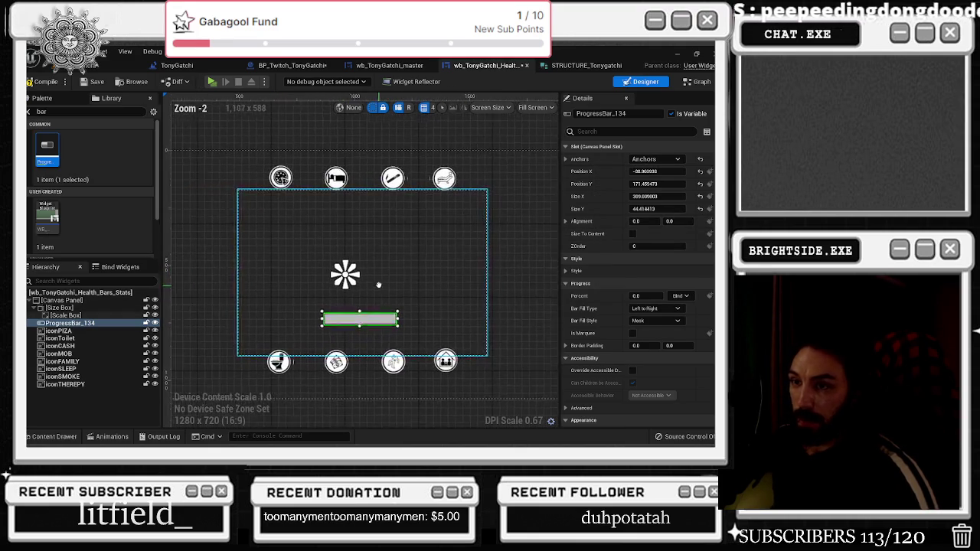
{"action": "left_click_drag", "start_coordinate": [337, 237], "coordinate": [333, 229]}
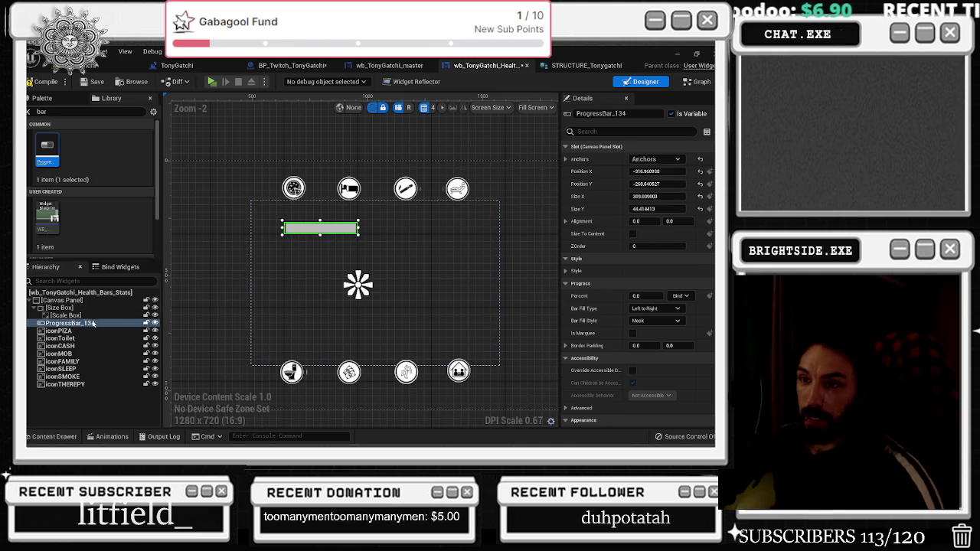
{"action": "key", "text": "F2"}
{"action": "type", "text": "health"}
{"action": "key", "text": "Return"}
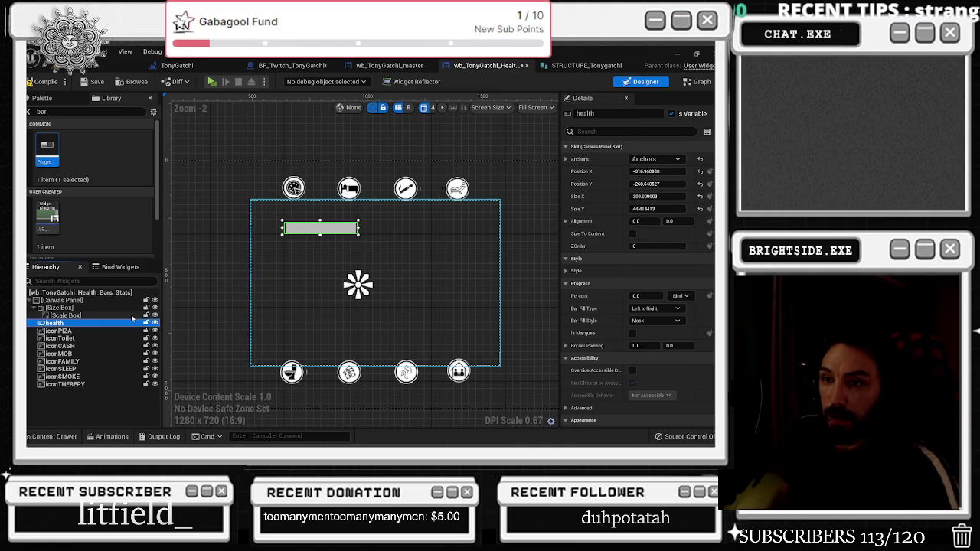
{"action": "key", "text": "ctrl+d"}
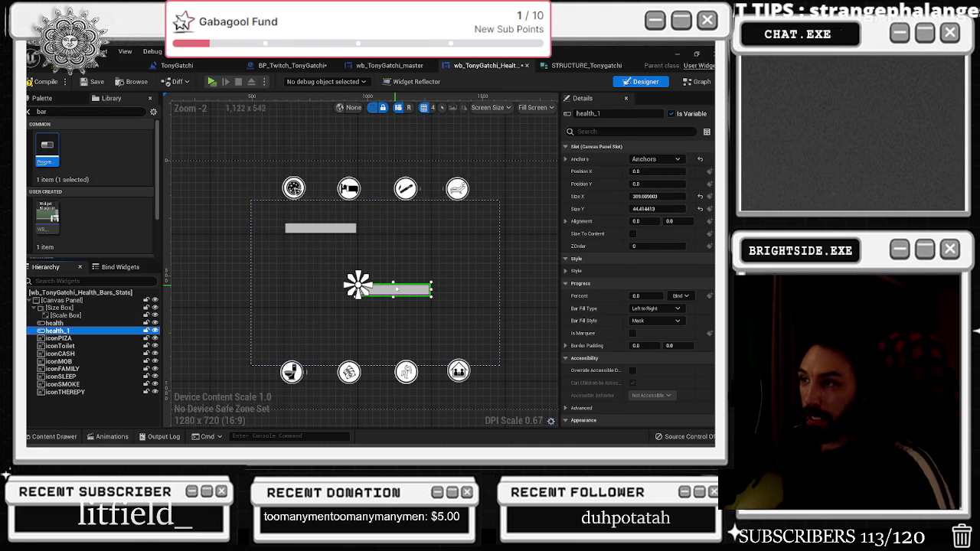
{"action": "mouse_move", "coordinate": [369, 284]}
{"action": "left_mouse_down"}
{"action": "mouse_move", "coordinate": [328, 256]}
{"action": "mouse_move", "coordinate": [334, 260]}
{"action": "left_mouse_up"}
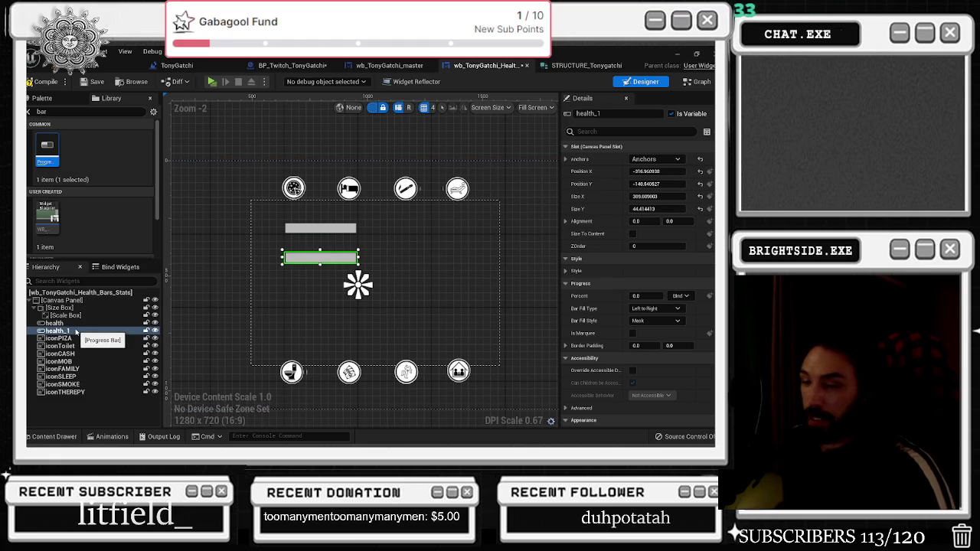
{"action": "left_click", "coordinate": [570, 65]}
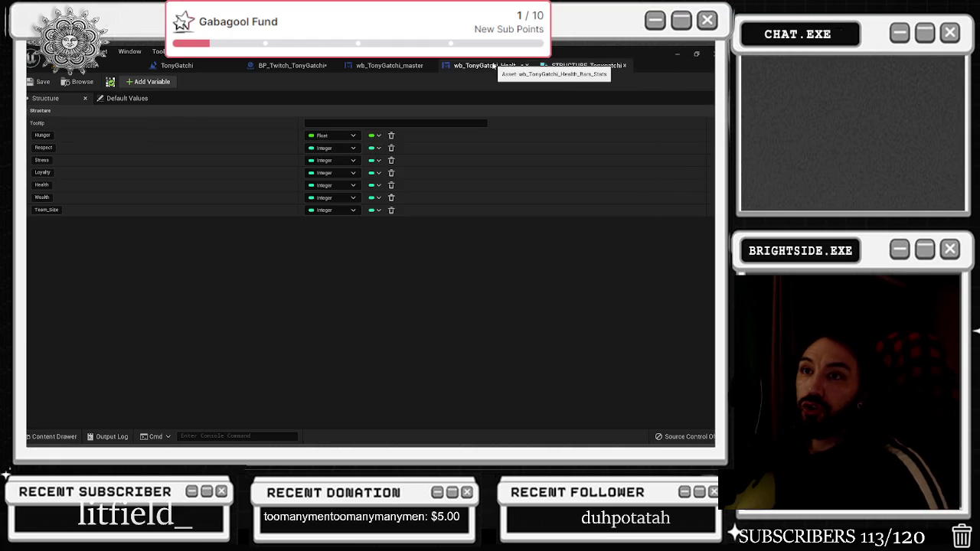
Rename health_1 to hunger and line it up to the right of health
{"action": "left_click", "coordinate": [494, 65]}
{"action": "left_click", "coordinate": [58, 331]}
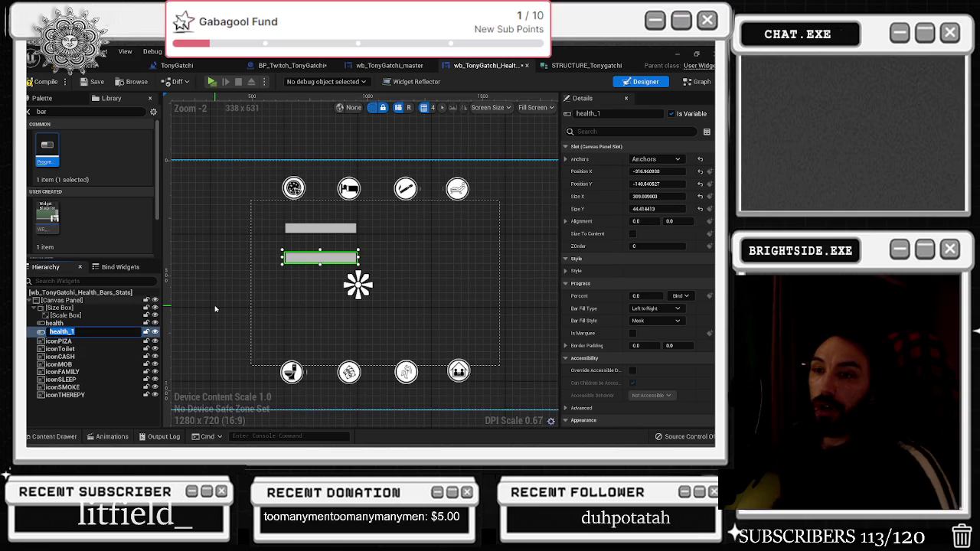
{"action": "type", "text": "hunger"}
{"action": "key", "text": "Return"}
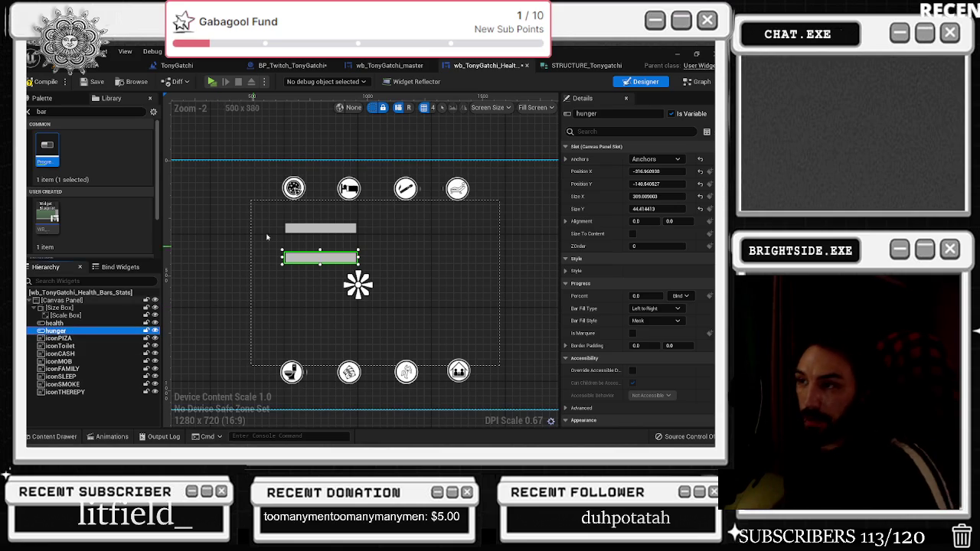
{"action": "left_click_drag", "start_coordinate": [340, 263], "coordinate": [453, 236]}
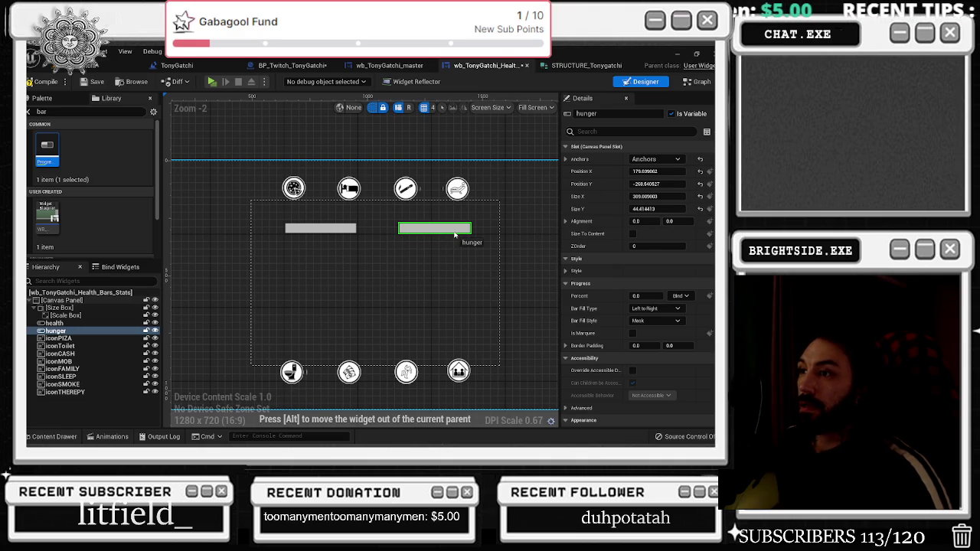
{"action": "left_click_drag", "start_coordinate": [454, 235], "coordinate": [454, 235]}
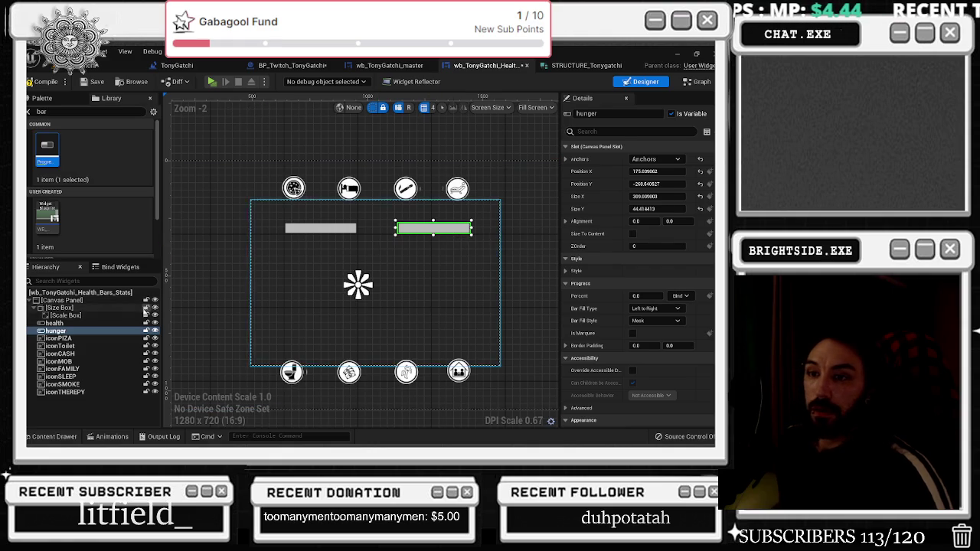
Duplicate hunger into hunger_1 and nudge the copy below it, at 176, -108
{"action": "key", "text": "ctrl+d"}
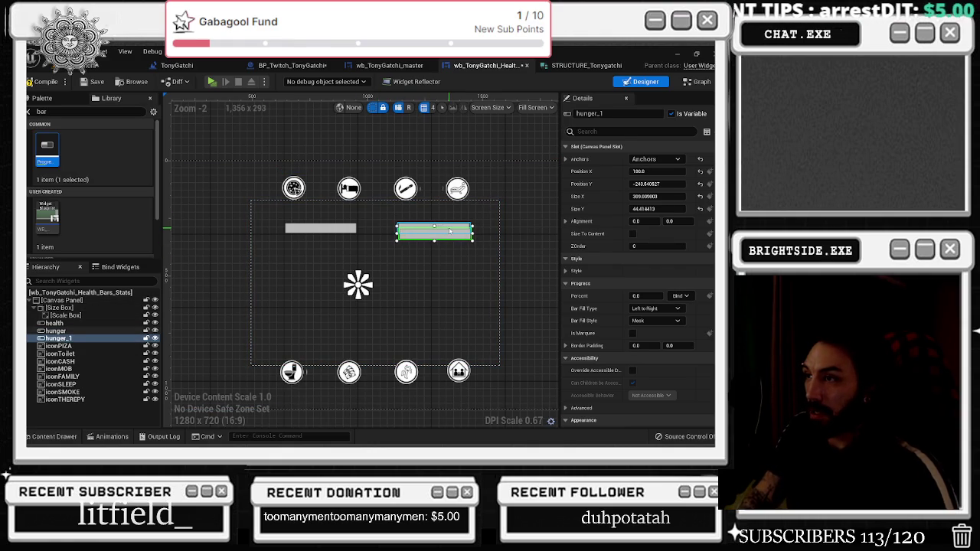
{"action": "key", "text": "Down"}
{"action": "key", "text": "Down"}
{"action": "key", "text": "Down"}
{"action": "key", "text": "Down"}
{"action": "key", "text": "Down"}
{"action": "key", "text": "Down"}
{"action": "key", "text": "Down"}
{"action": "key", "text": "Left"}
{"action": "key", "text": "Down"}
{"action": "key", "text": "Down"}
{"action": "key", "text": "Down"}
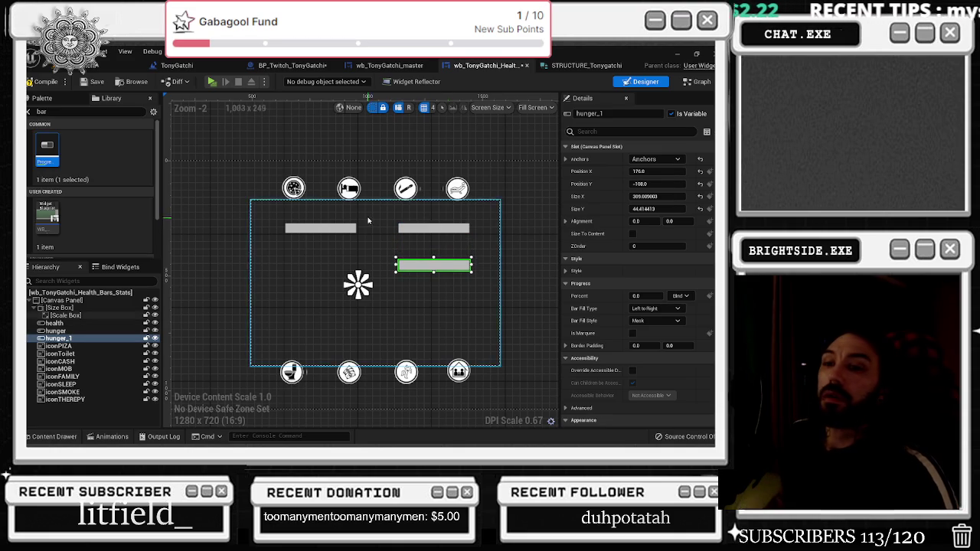
{"action": "left_click", "coordinate": [583, 65]}
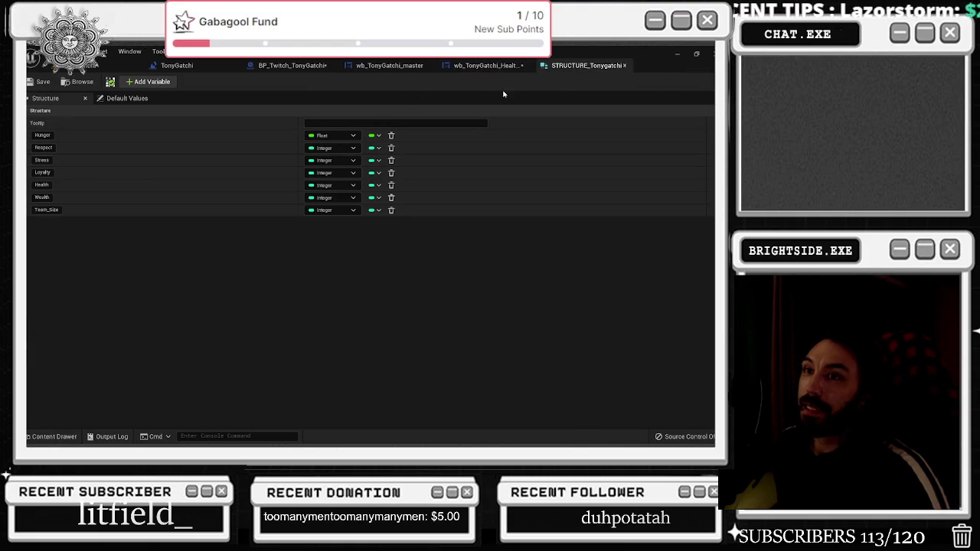
{"action": "left_click", "coordinate": [487, 66]}
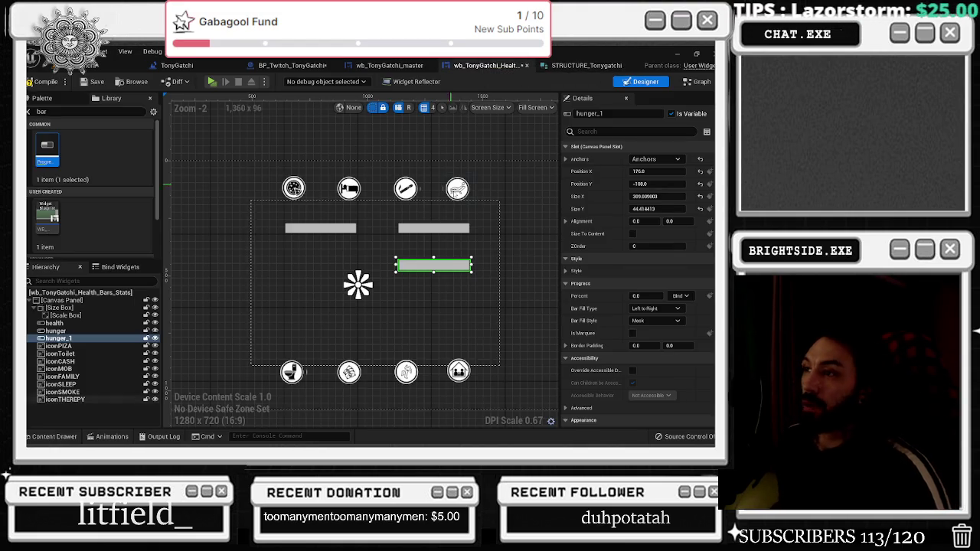
Rename the hunger_1 bar to respect
{"action": "double_click", "coordinate": [75, 339]}
{"action": "type", "text": "respect"}
{"action": "key", "text": "Return"}
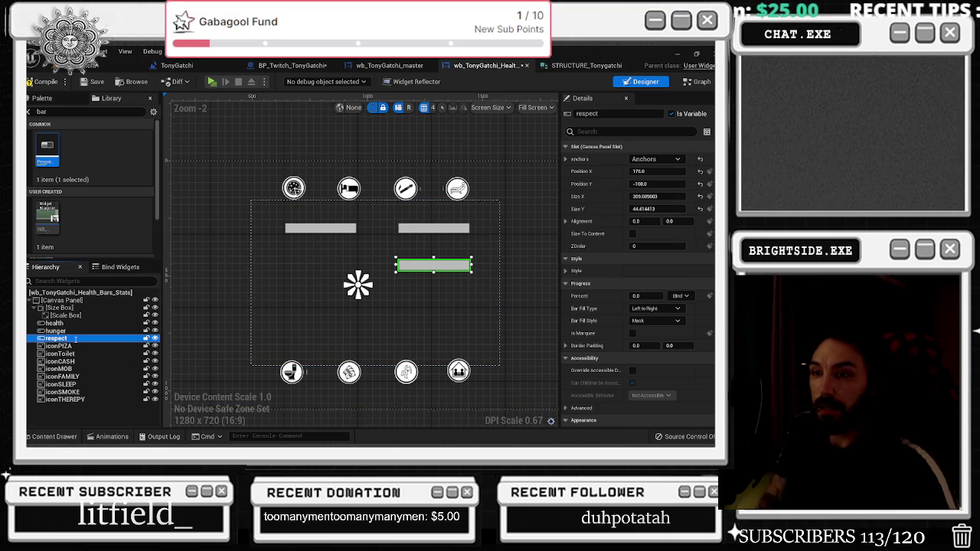
Duplicate respect as respect_1 below it, restoring its Y position to 63.455473
{"action": "key", "text": "ctrl+d"}
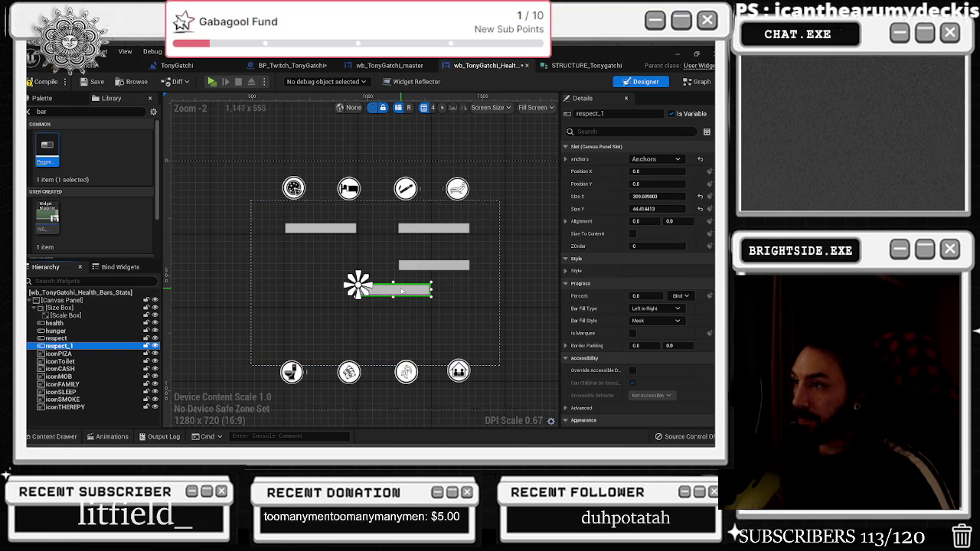
{"action": "mouse_move", "coordinate": [414, 289]}
{"action": "left_mouse_down"}
{"action": "mouse_move", "coordinate": [446, 271]}
{"action": "mouse_move", "coordinate": [442, 305]}
{"action": "left_mouse_up"}
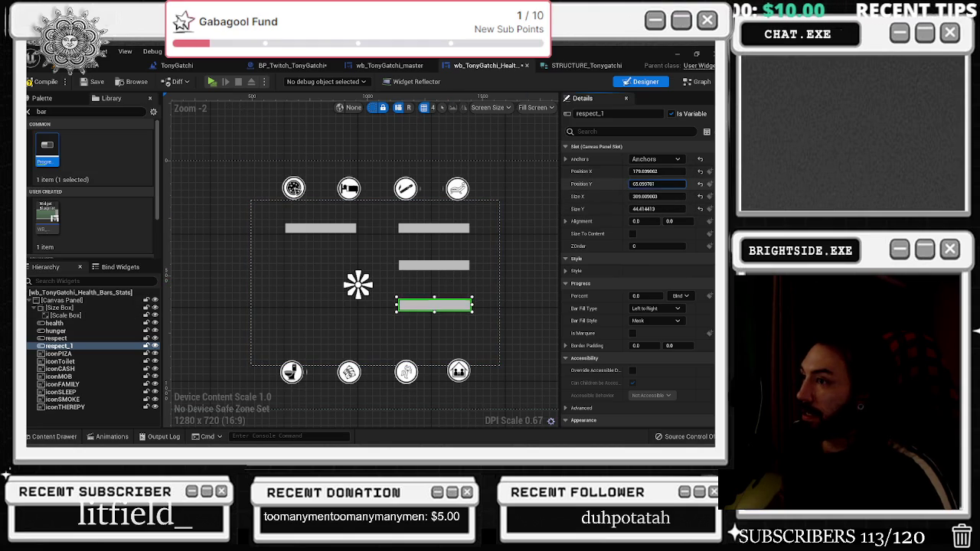
{"action": "key", "text": "ctrl+z"}
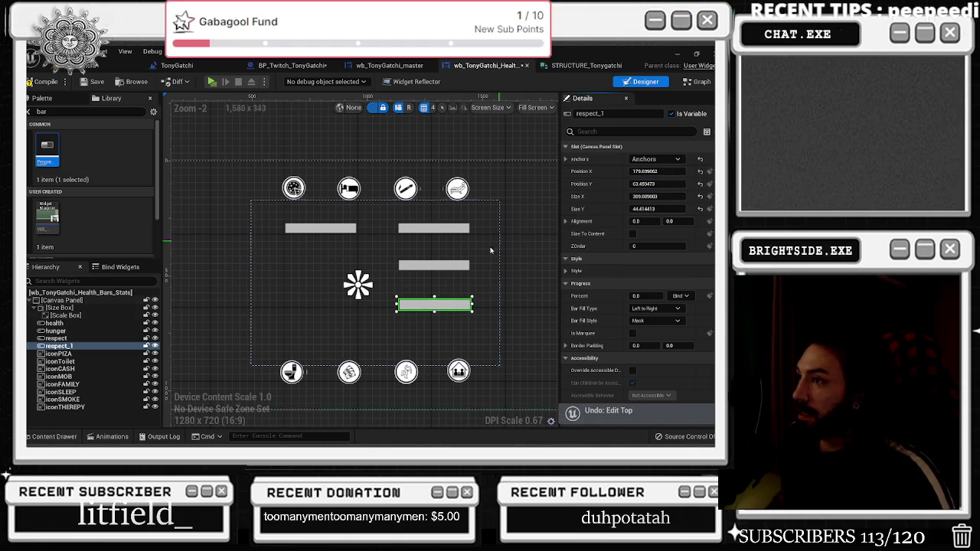
{"action": "left_click", "coordinate": [454, 266]}
{"action": "left_click", "coordinate": [444, 228]}
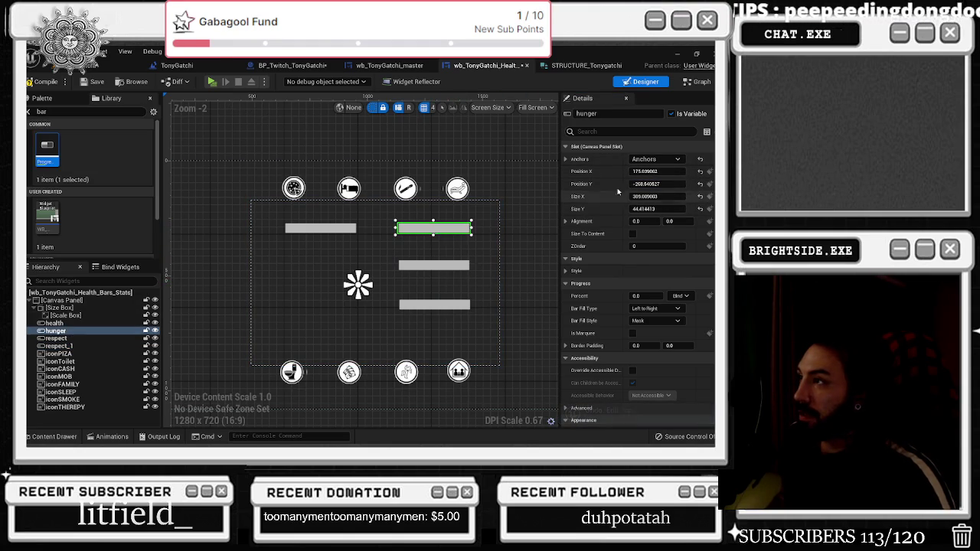
{"action": "type", "text": "176"}
Set hunger's Position X to 170 and update respect_1's horizontal position
{"action": "key", "text": "Return"}
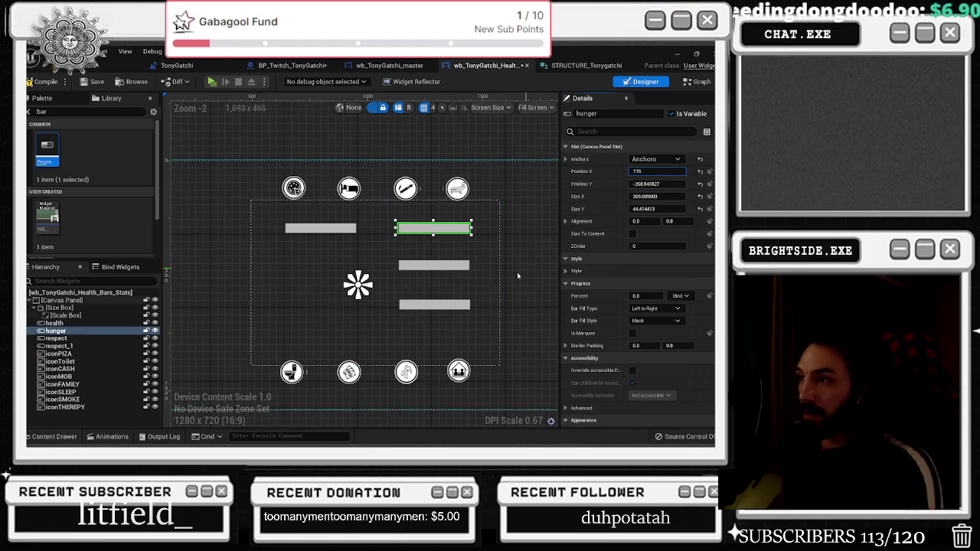
{"action": "left_click", "coordinate": [434, 305]}
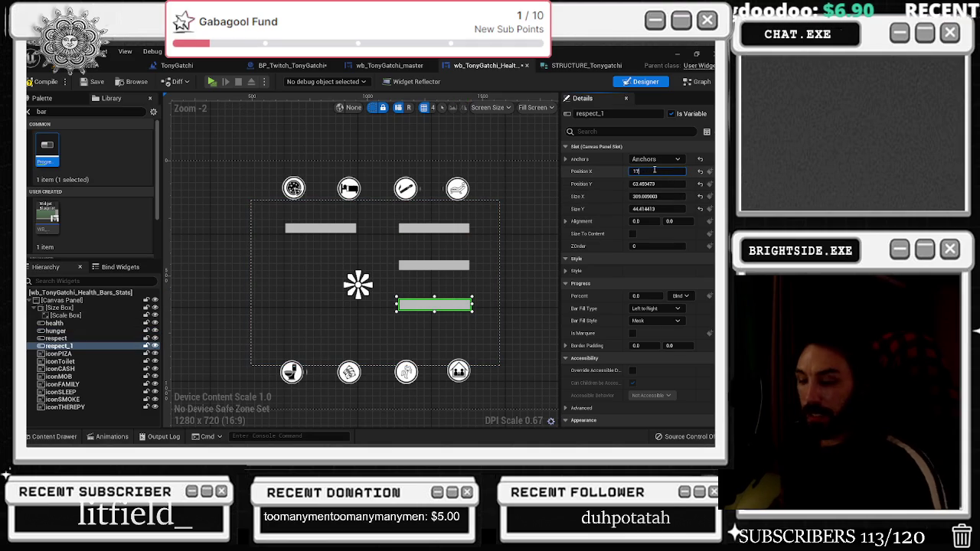
{"action": "key", "text": "Return"}
Rename the respect_1 bar to loyalty
{"action": "left_click", "coordinate": [320, 228]}
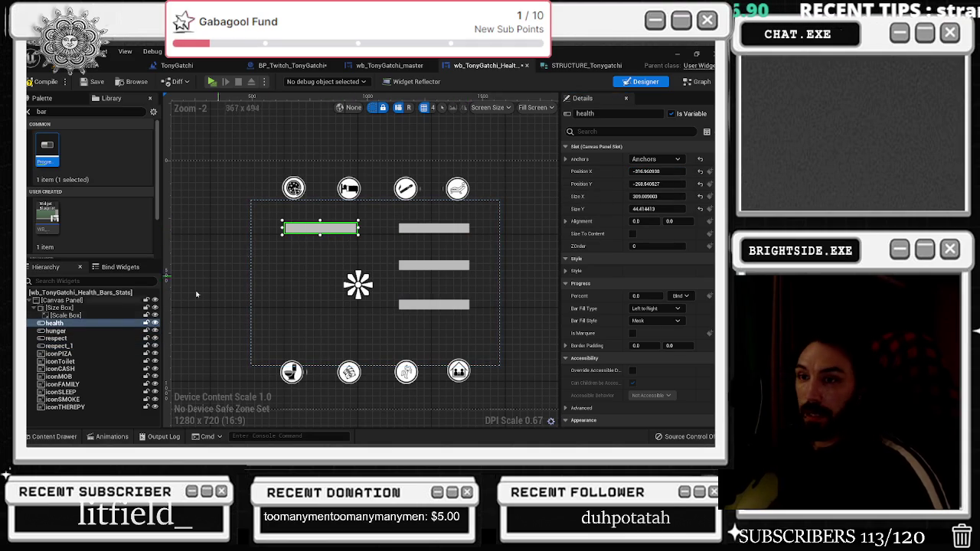
{"action": "left_click", "coordinate": [131, 346]}
{"action": "left_click", "coordinate": [142, 344]}
{"action": "key", "text": "BackSpace"}
{"action": "type", "text": "loyalty"}
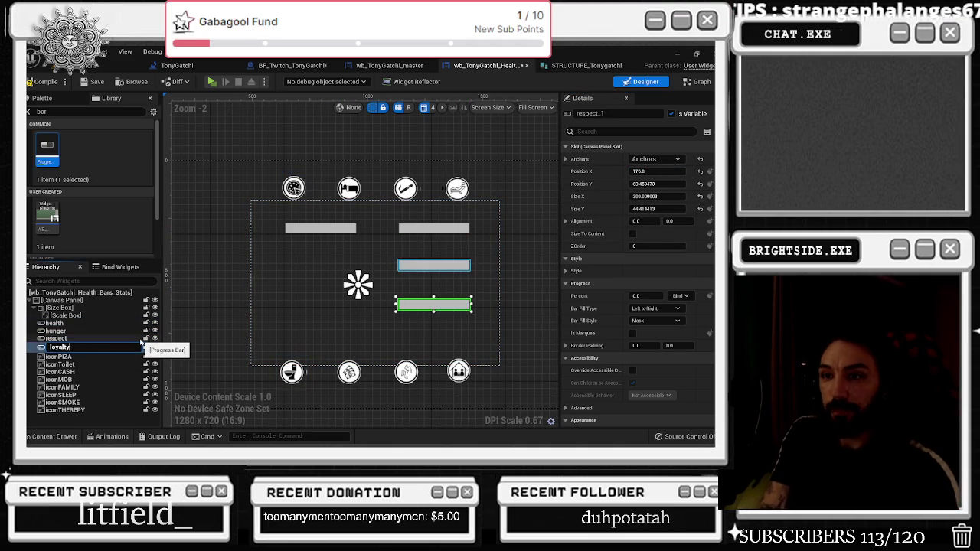
{"action": "key", "text": "Return"}
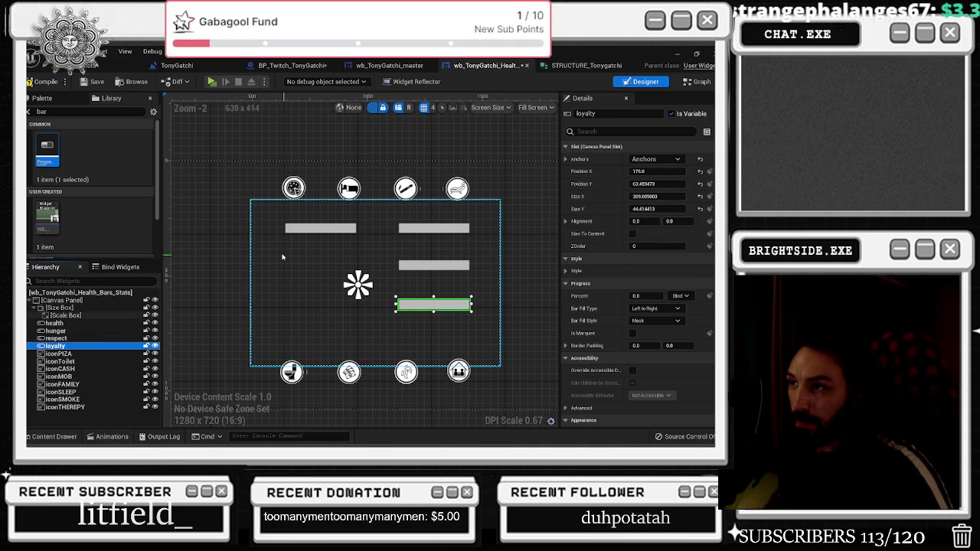
Duplicate health into the middle-left row at X -316, then view STRUCTURE_Tonygatchi
{"action": "left_click", "coordinate": [316, 228]}
{"action": "key", "text": "ctrl+d"}
{"action": "left_click_drag", "start_coordinate": [337, 236], "coordinate": [333, 270]}
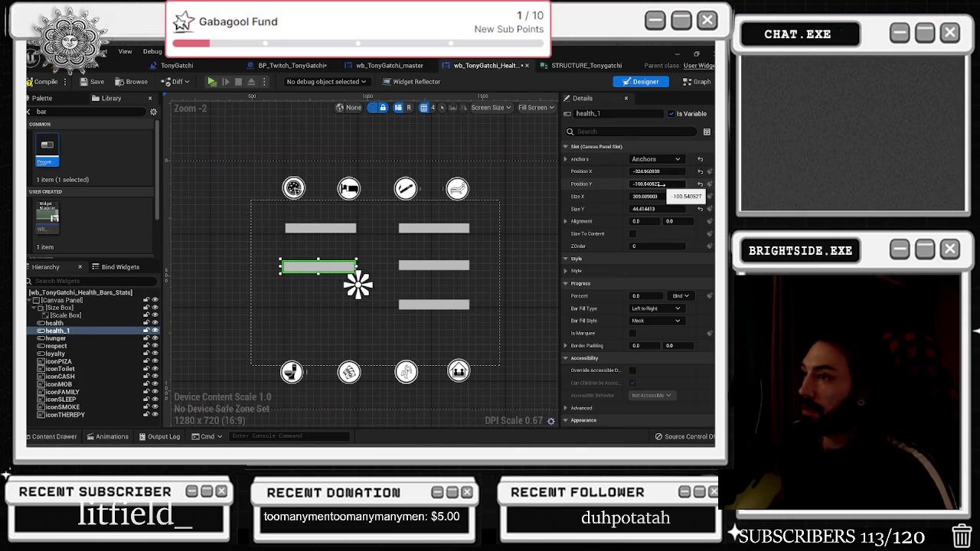
{"action": "left_click", "coordinate": [336, 228]}
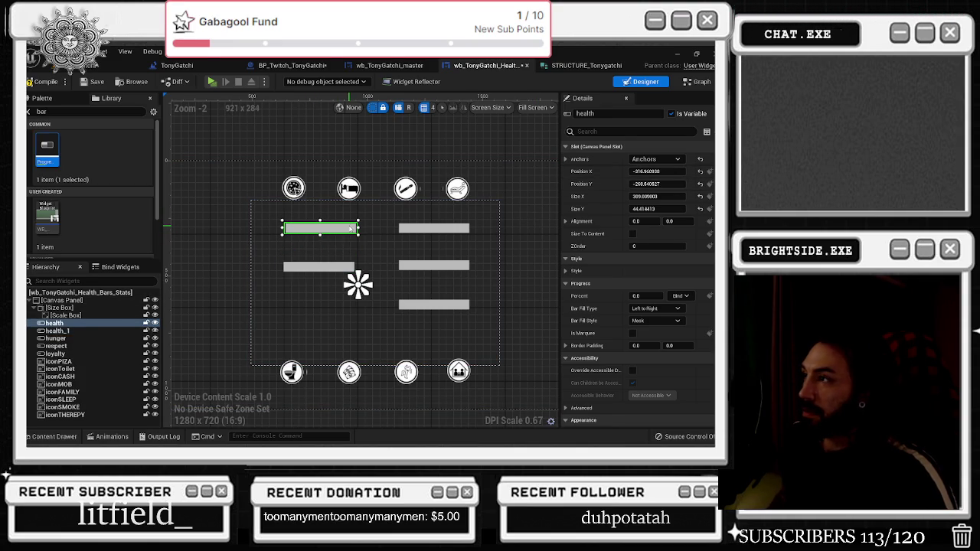
{"action": "left_click", "coordinate": [319, 266]}
{"action": "left_click", "coordinate": [656, 172]}
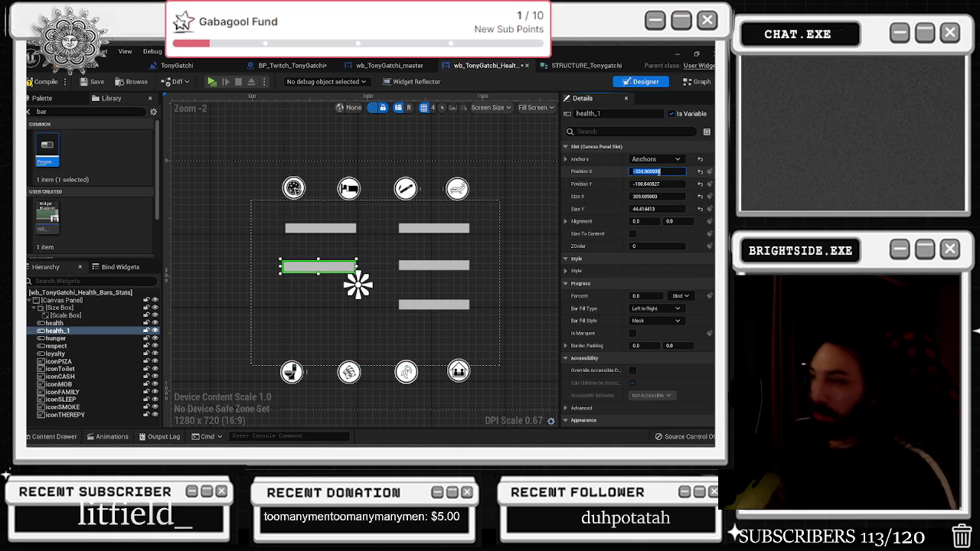
{"action": "type", "text": "-316"}
{"action": "key", "text": "Return"}
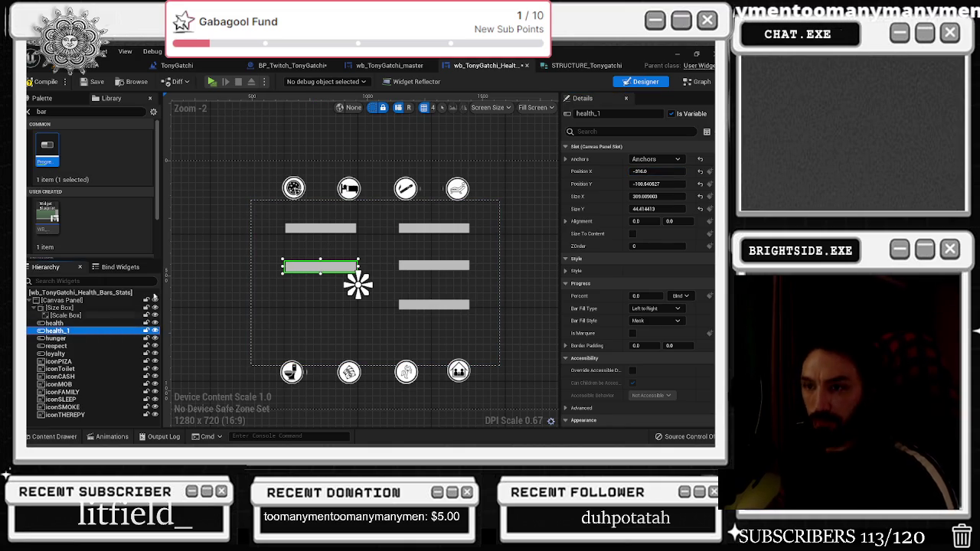
{"action": "left_click", "coordinate": [585, 65]}
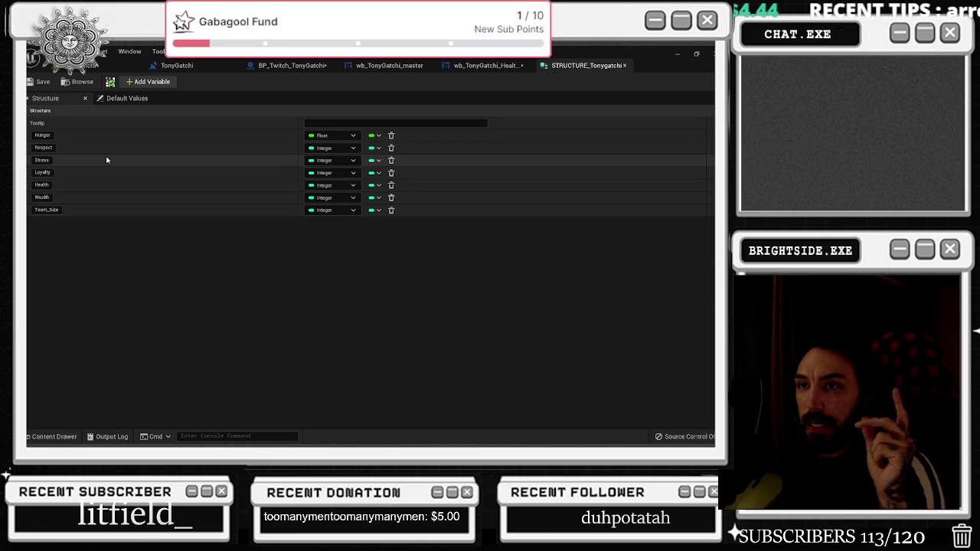
Back in the widget, rename health_1 to Stress and duplicate it
{"action": "left_click", "coordinate": [487, 65]}
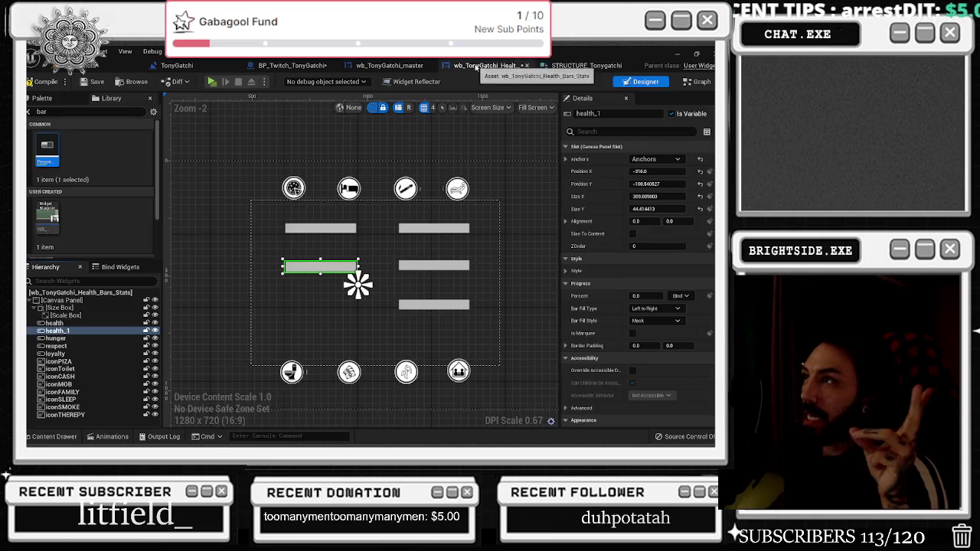
{"action": "key", "text": "F2"}
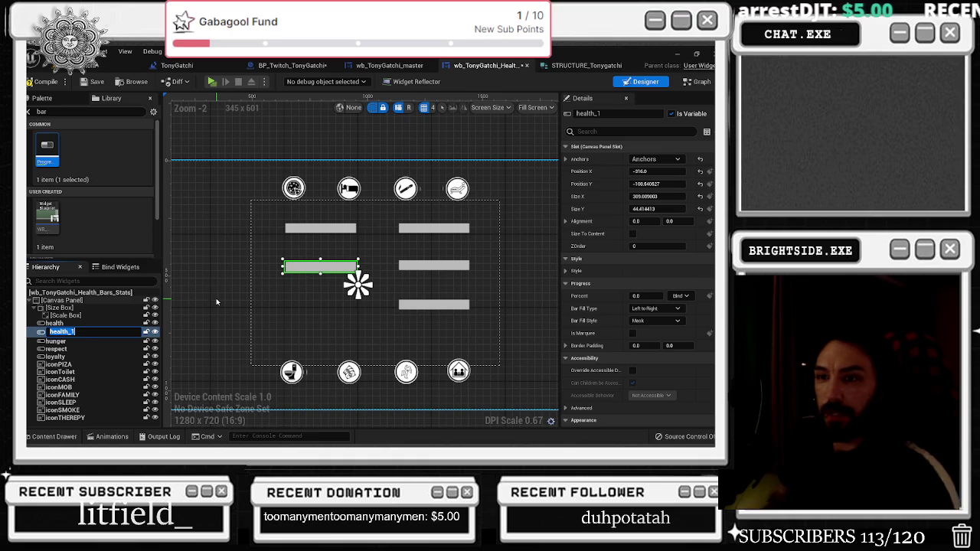
{"action": "type", "text": "Stress"}
{"action": "key", "text": "Return"}
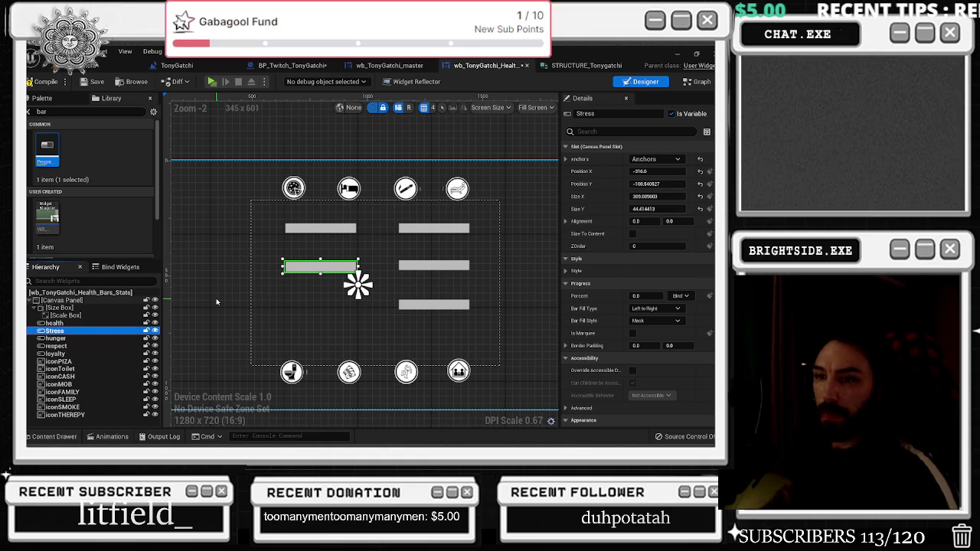
{"action": "key", "text": "ctrl+d"}
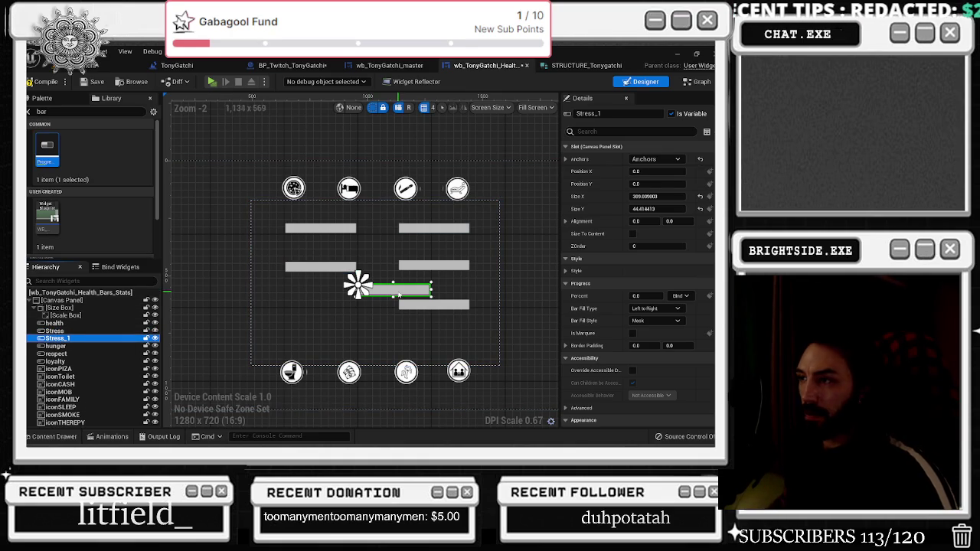
Set Stress_1's Position X to -316.0 and move it into the bottom-left row
{"action": "left_click", "coordinate": [649, 171]}
{"action": "type", "text": "-"}
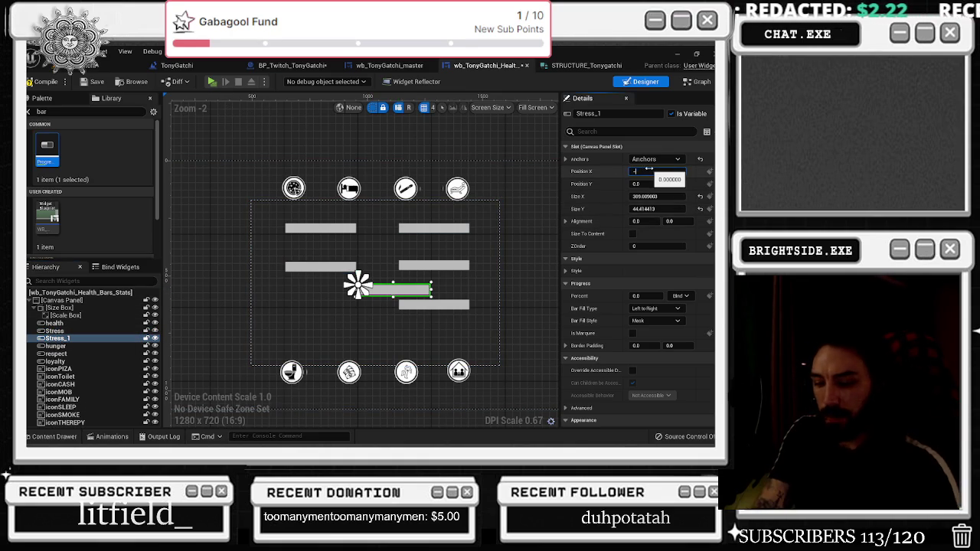
{"action": "type", "text": "316.0"}
{"action": "key", "text": "Return"}
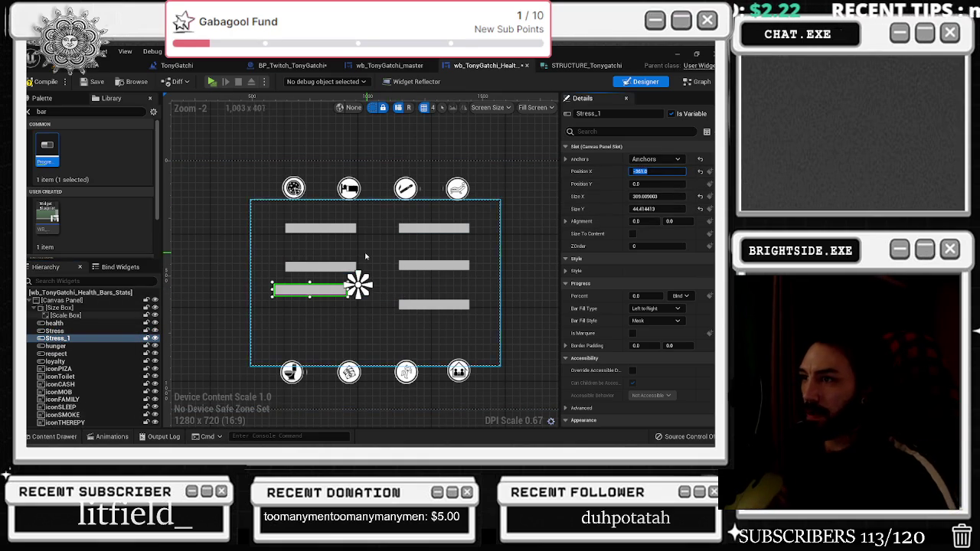
{"action": "left_click", "coordinate": [345, 268]}
{"action": "left_click", "coordinate": [321, 289]}
{"action": "left_click", "coordinate": [657, 170]}
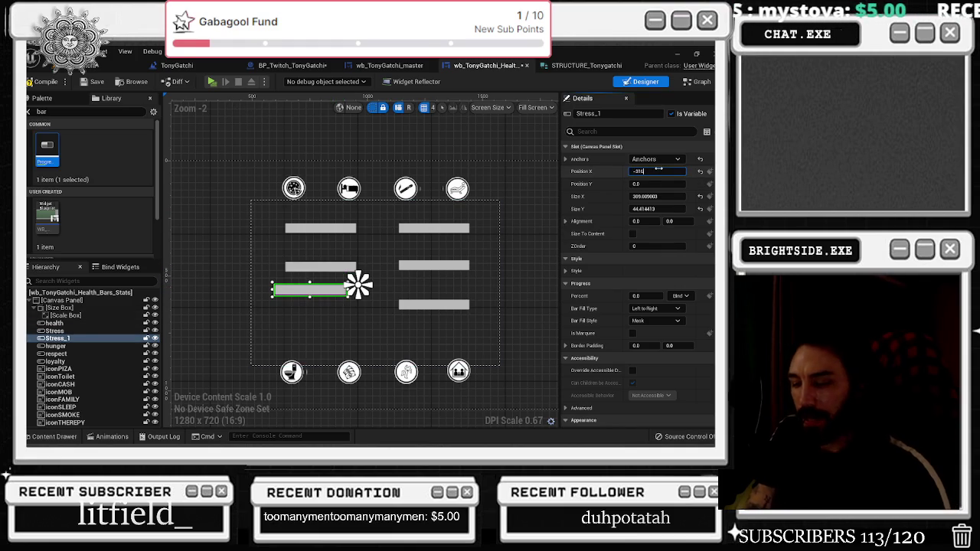
{"action": "type", "text": "6"}
{"action": "key", "text": "Return"}
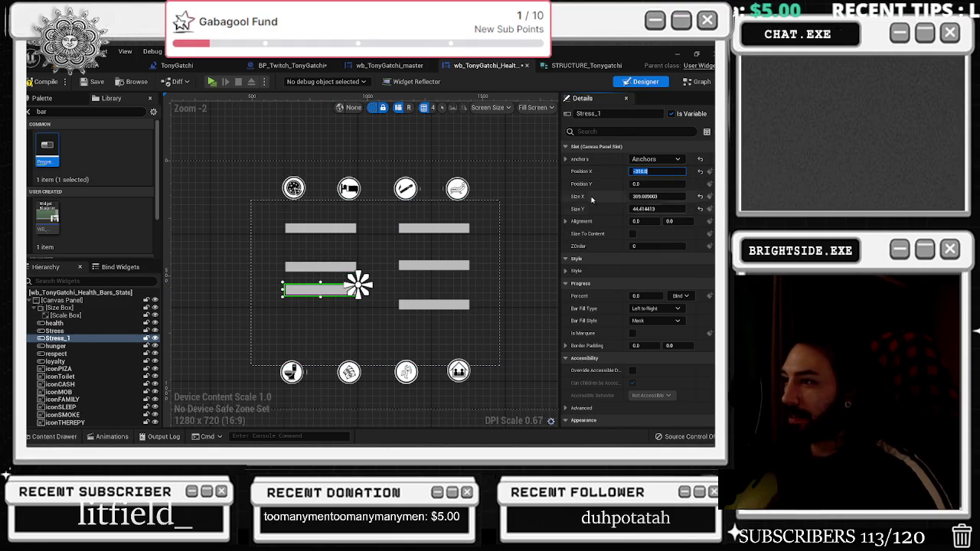
{"action": "key", "text": "Tab"}
{"action": "key", "text": "Tab"}
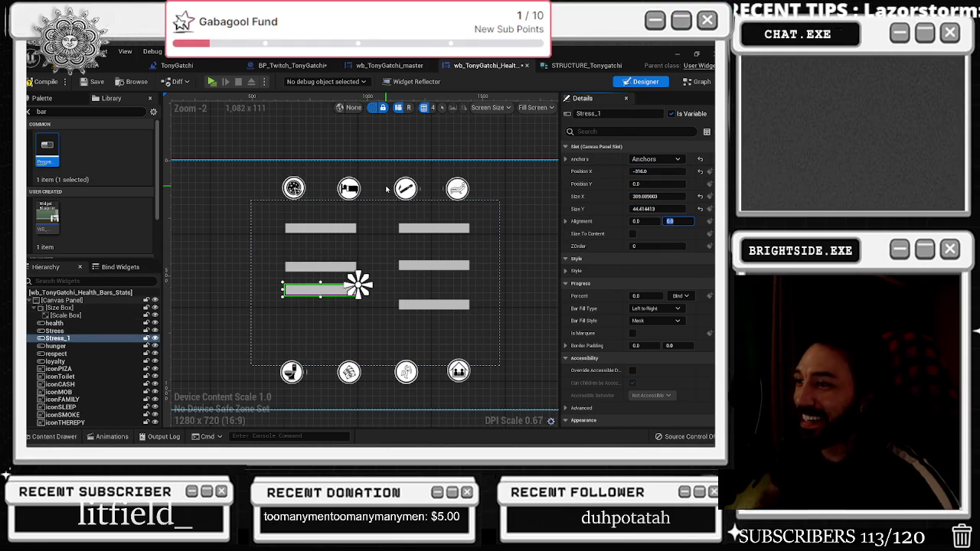
{"action": "left_click_drag", "start_coordinate": [652, 184], "coordinate": [657, 183]}
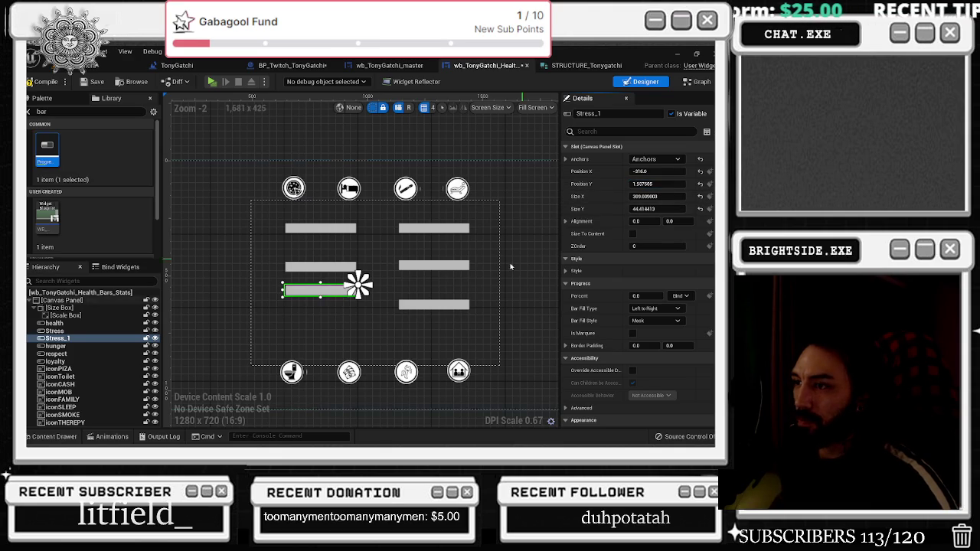
{"action": "left_click_drag", "start_coordinate": [337, 293], "coordinate": [335, 309]}
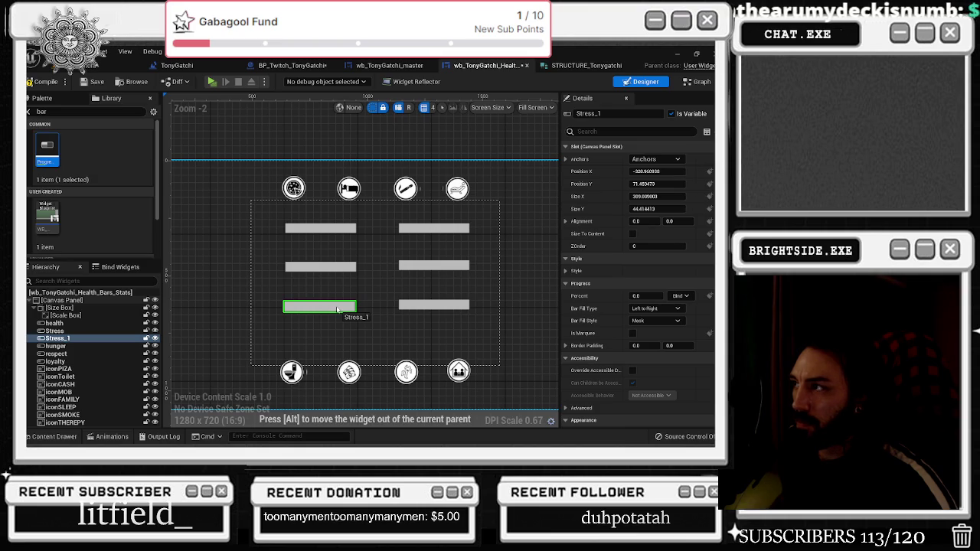
Match Stress_1's vertical position to the loyalty bar at Y 63.0
{"action": "left_click_drag", "start_coordinate": [337, 308], "coordinate": [337, 308]}
{"action": "left_click_drag", "start_coordinate": [656, 196], "coordinate": [650, 196]}
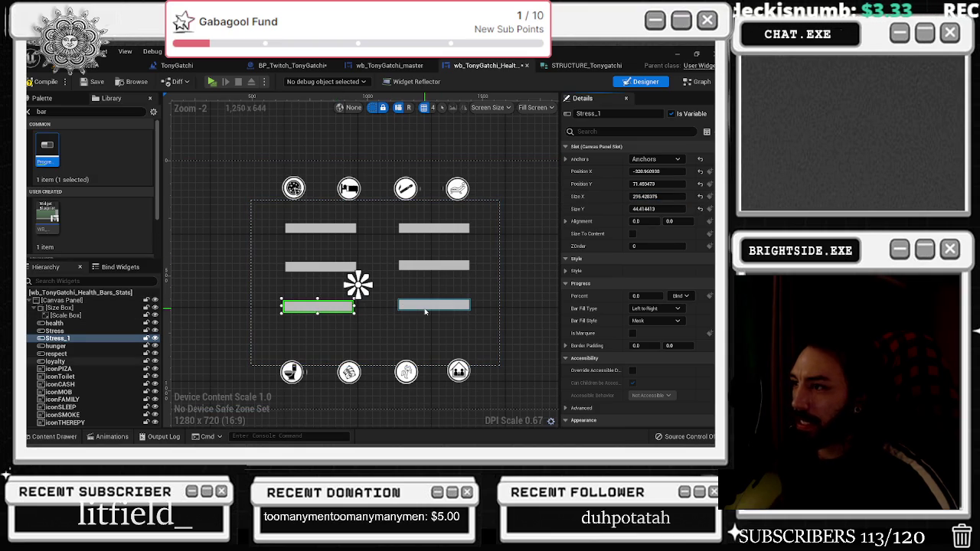
{"action": "left_click", "coordinate": [427, 307]}
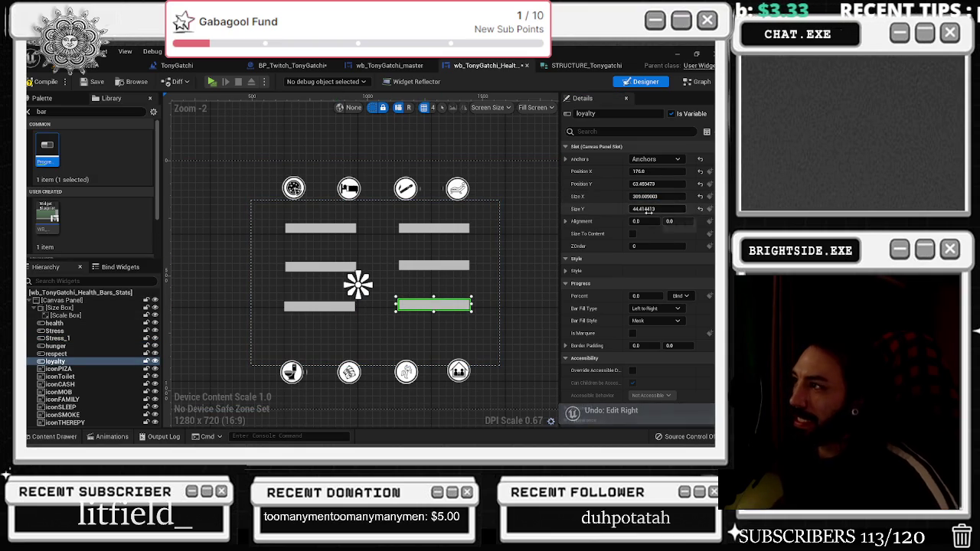
{"action": "left_click", "coordinate": [355, 307]}
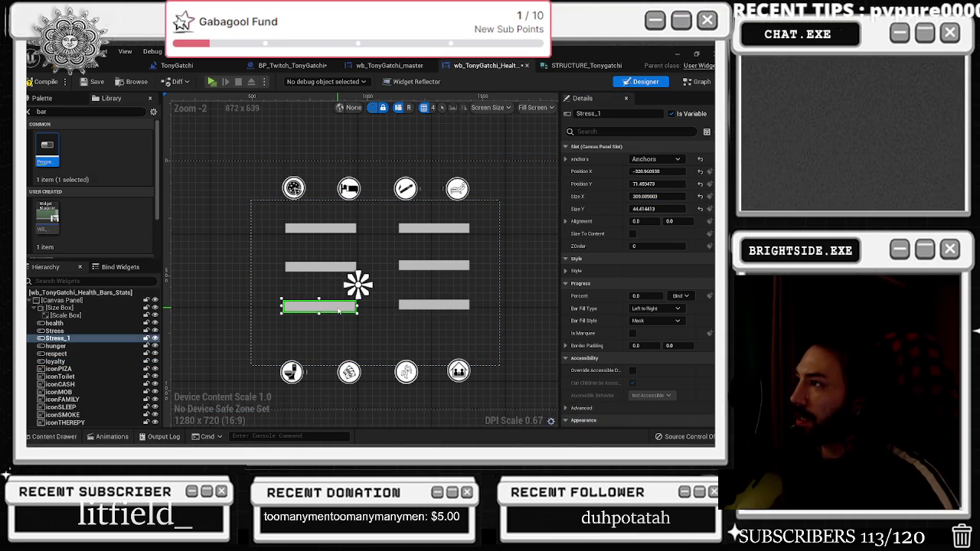
{"action": "left_click", "coordinate": [434, 305]}
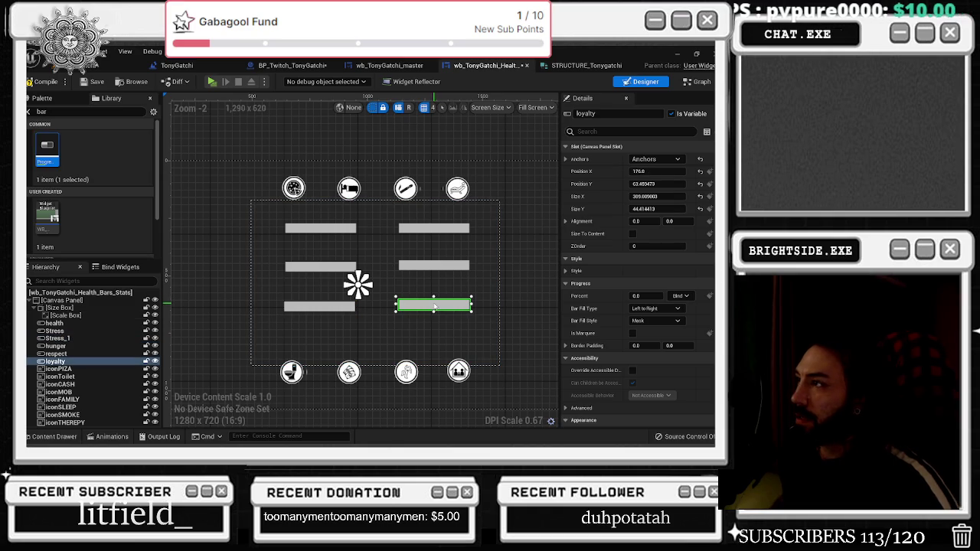
{"action": "left_click", "coordinate": [343, 307]}
{"action": "type", "text": "6"}
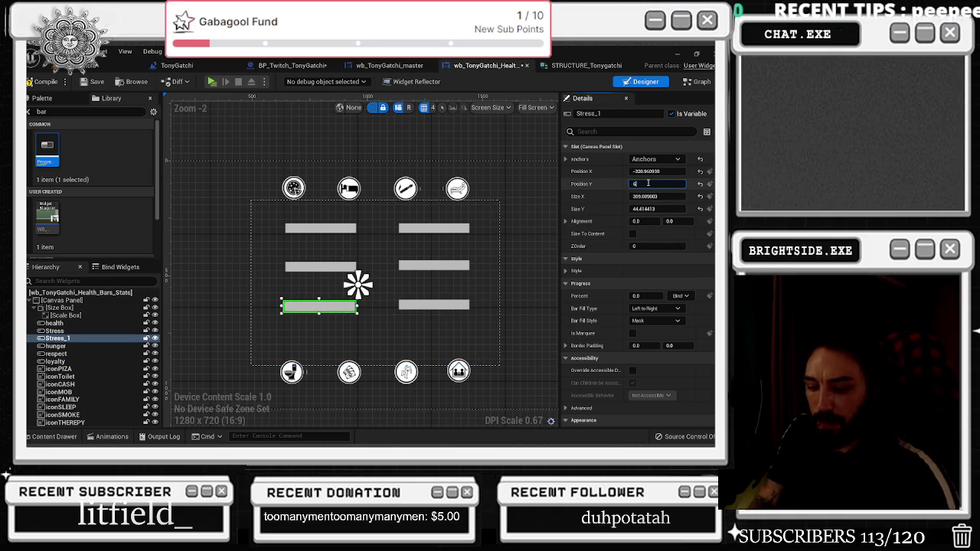
{"action": "key", "text": "Return"}
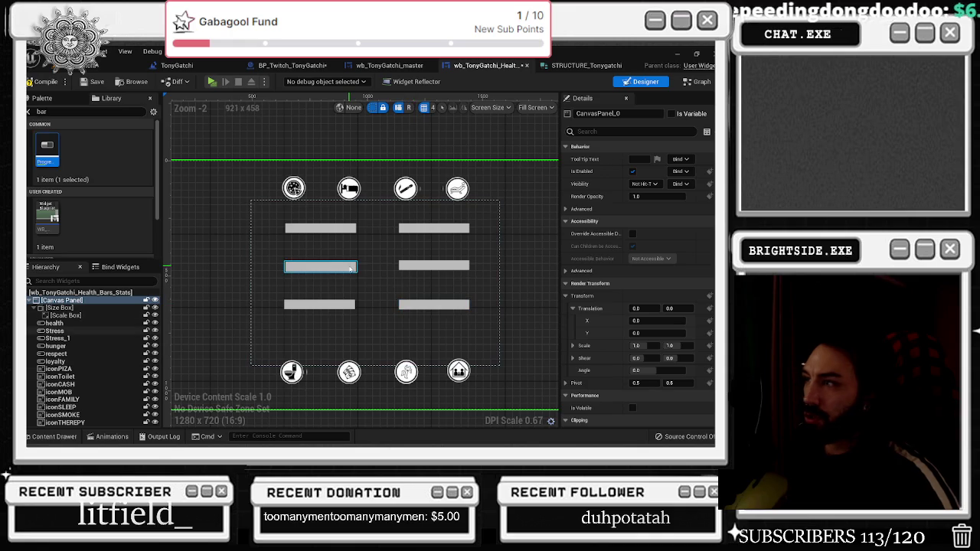
Set Stress_1's Position X to -316.6, checking it against the other five bars
{"action": "left_click", "coordinate": [322, 267]}
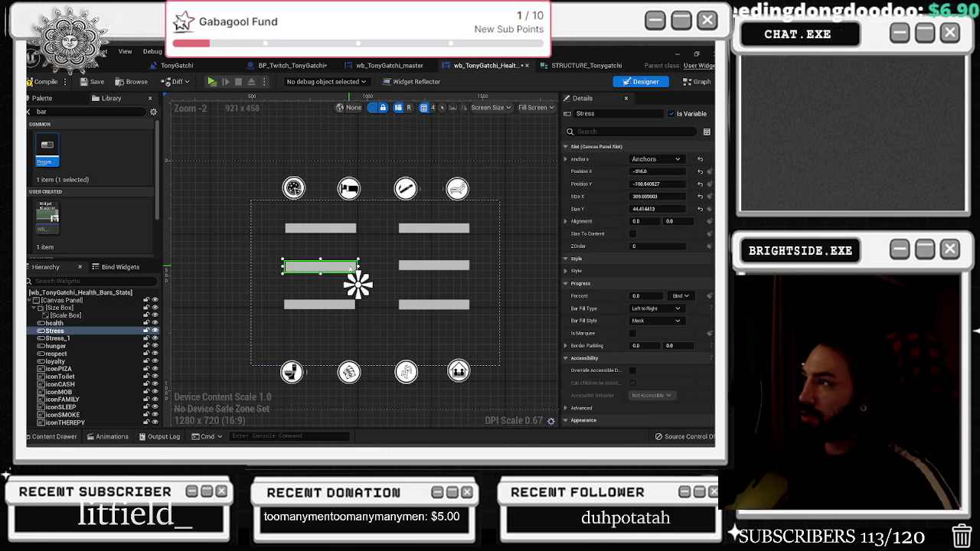
{"action": "left_click", "coordinate": [338, 309]}
{"action": "left_click", "coordinate": [342, 266]}
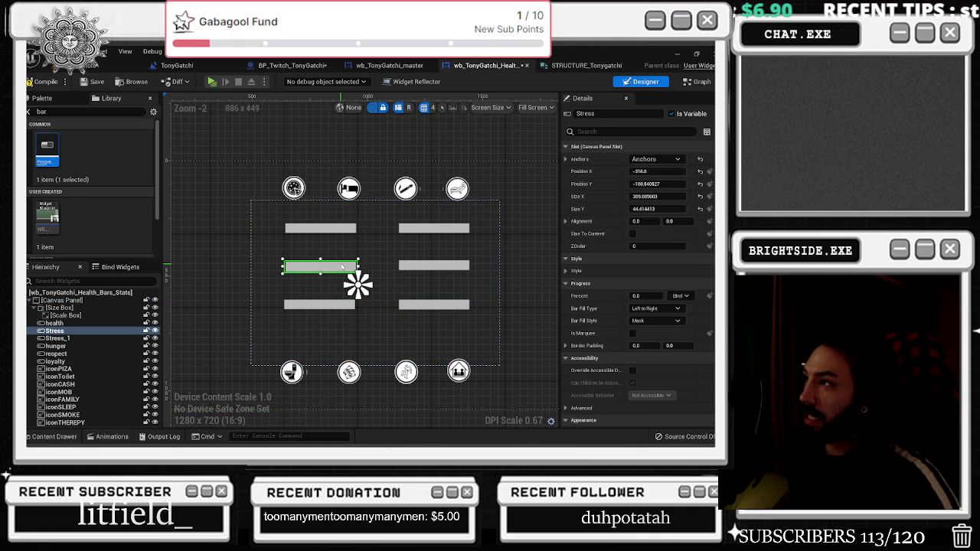
{"action": "left_click", "coordinate": [336, 303]}
{"action": "left_click", "coordinate": [646, 171]}
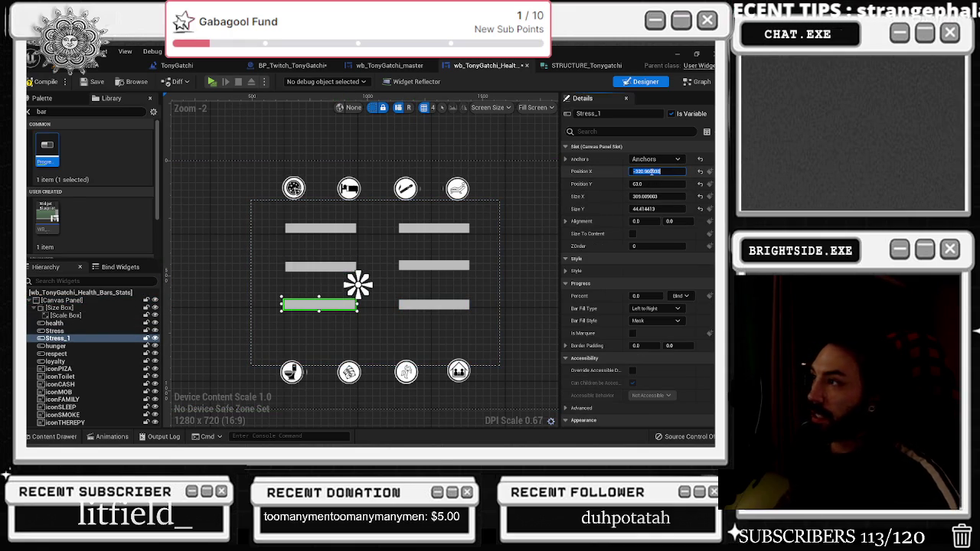
{"action": "type", "text": "-300.0"}
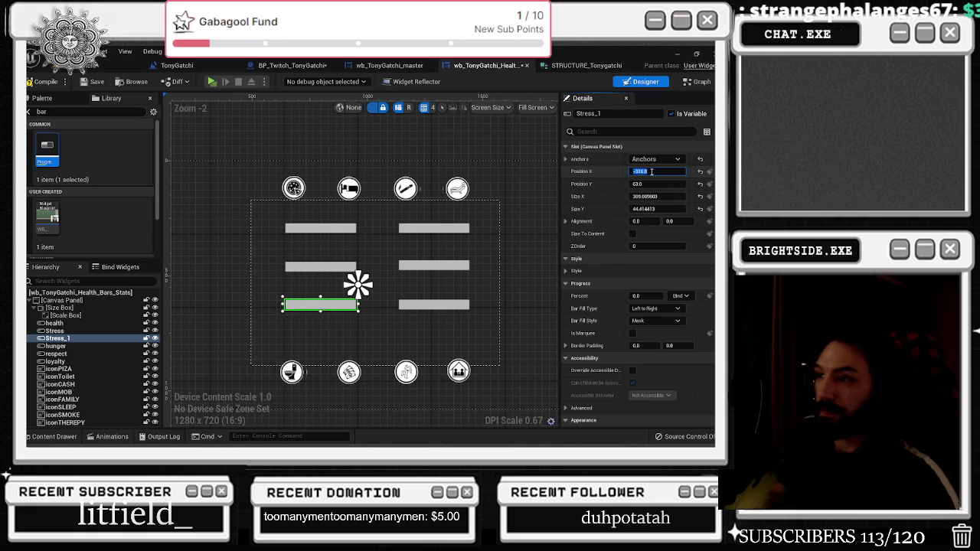
{"action": "left_click", "coordinate": [447, 304]}
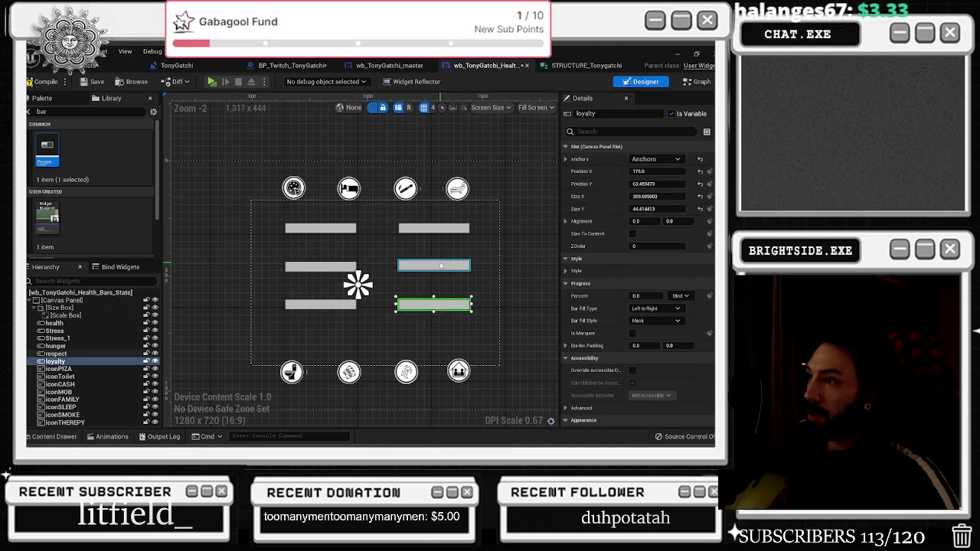
{"action": "left_click", "coordinate": [436, 265]}
{"action": "left_click", "coordinate": [432, 227]}
{"action": "left_click", "coordinate": [334, 230]}
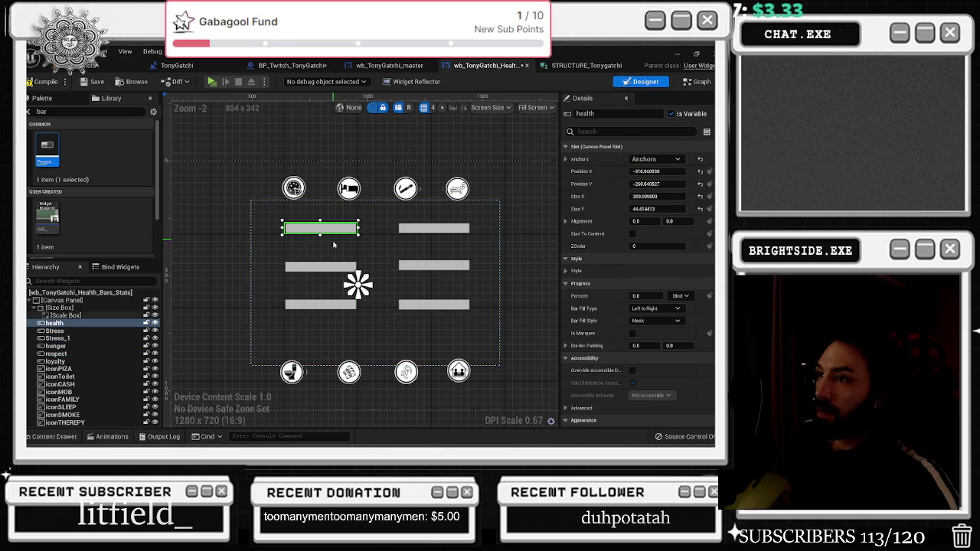
{"action": "left_click", "coordinate": [331, 270]}
{"action": "left_click", "coordinate": [341, 305]}
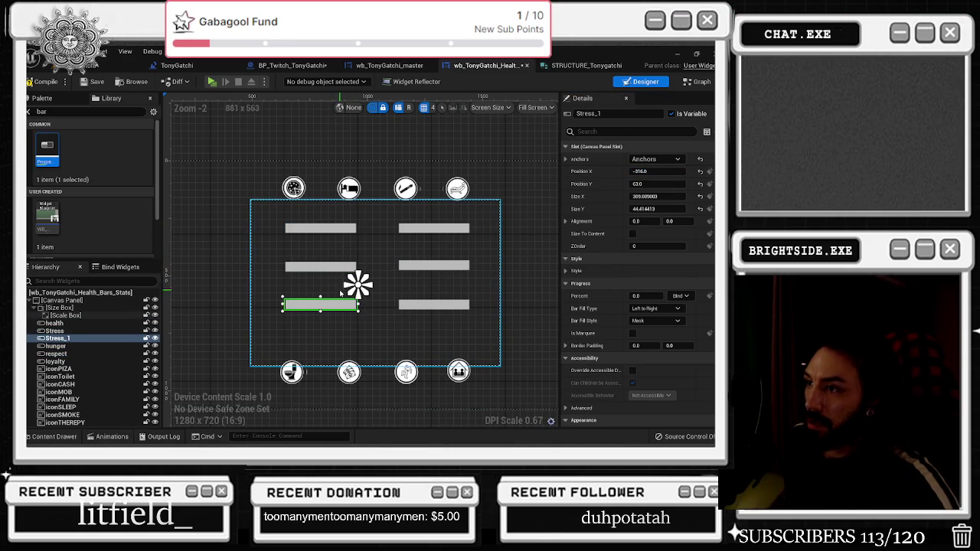
Select Stress_1 in the Hierarchy to begin renaming it
{"action": "left_click", "coordinate": [477, 290]}
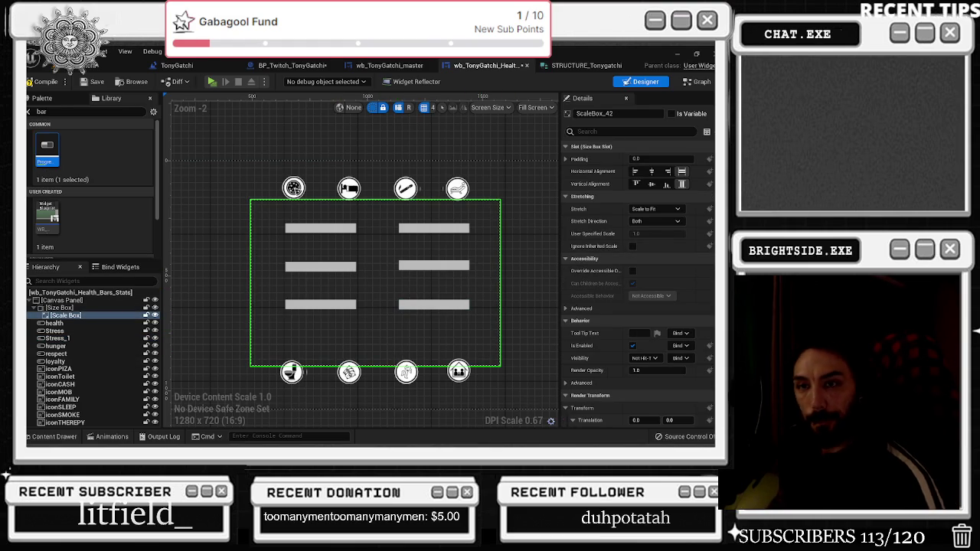
{"action": "left_click_drag", "start_coordinate": [393, 323], "coordinate": [387, 320]}
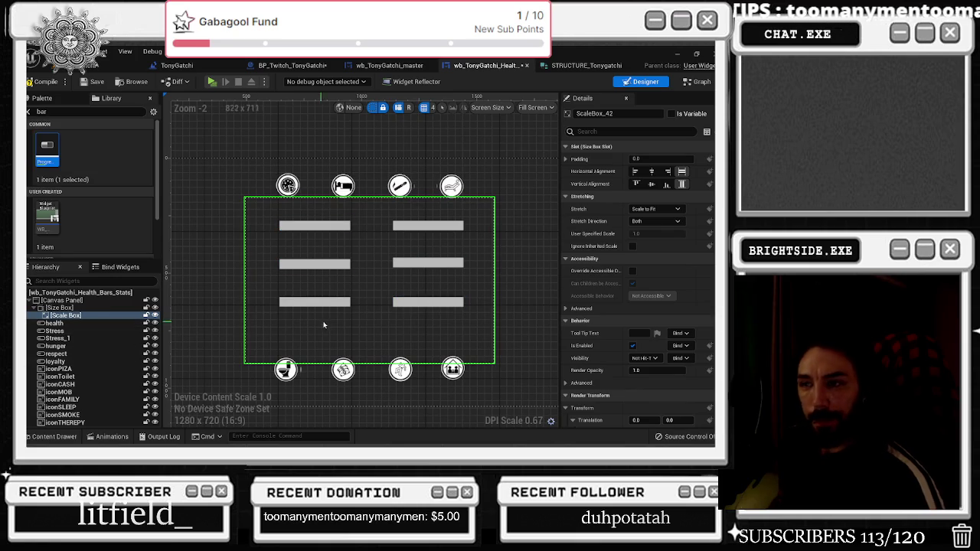
{"action": "left_click", "coordinate": [58, 339]}
{"action": "left_click", "coordinate": [58, 338]}
Rename Stress_1 to teamsize and give the iconCASH icon a cyan-green tint
{"action": "type", "text": "team size"}
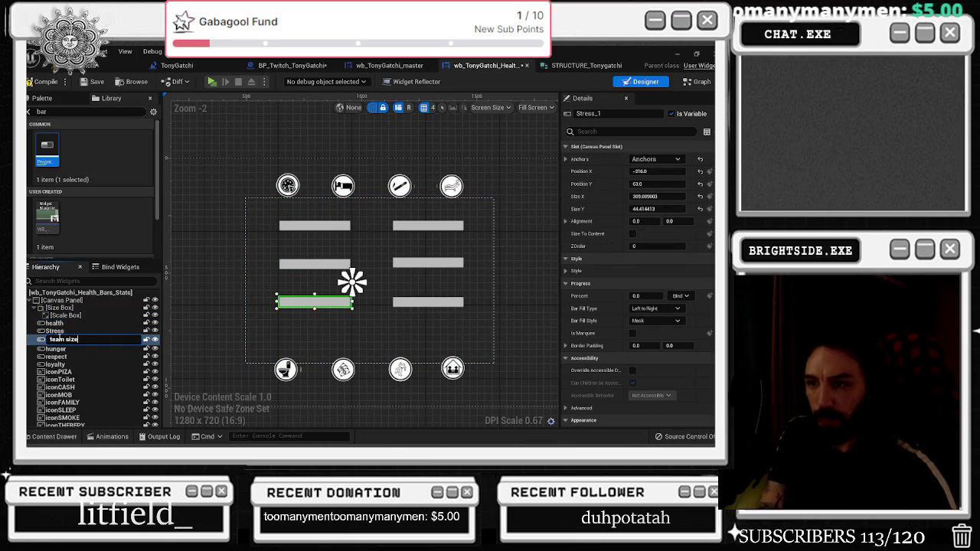
{"action": "key", "text": "Return"}
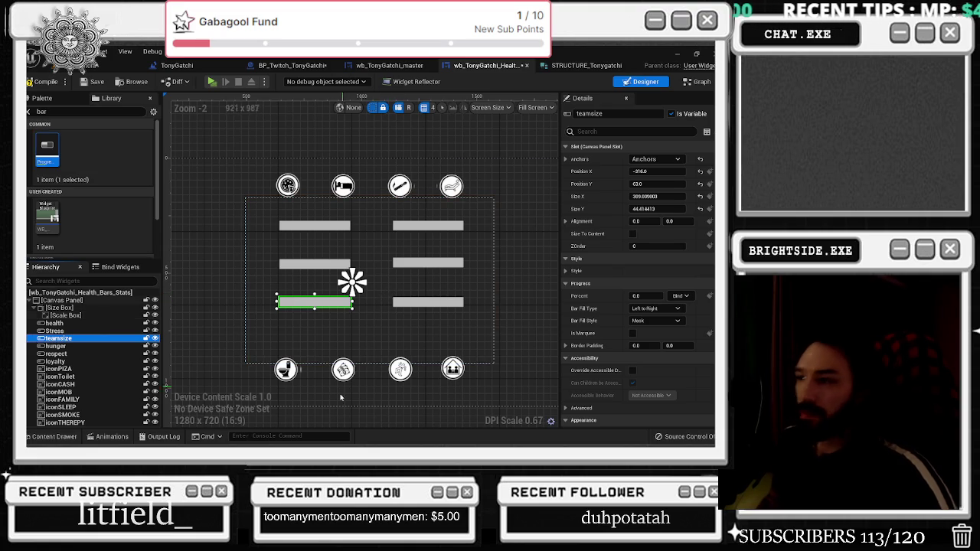
{"action": "left_click", "coordinate": [344, 369]}
{"action": "left_click", "coordinate": [654, 324]}
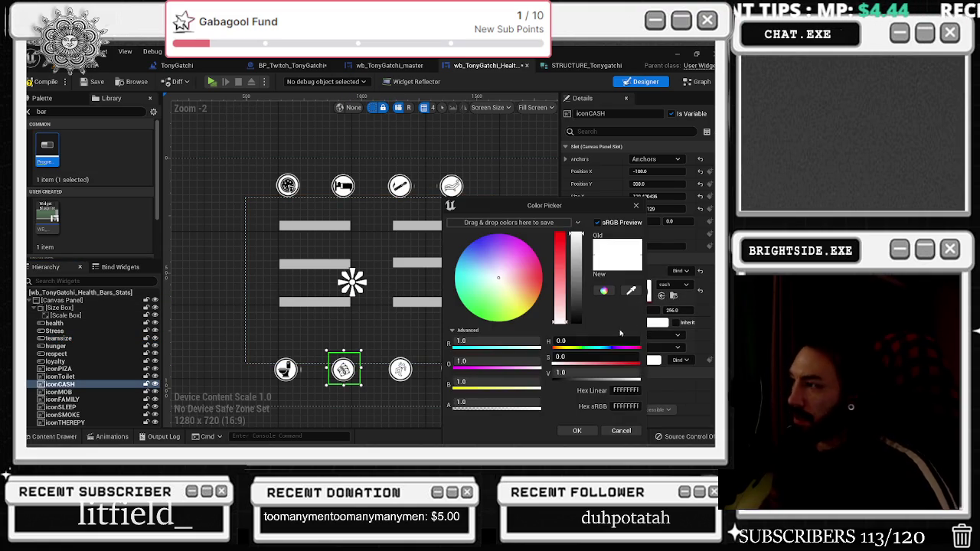
{"action": "left_click_drag", "start_coordinate": [478, 299], "coordinate": [458, 296]}
{"action": "left_click", "coordinate": [584, 430]}
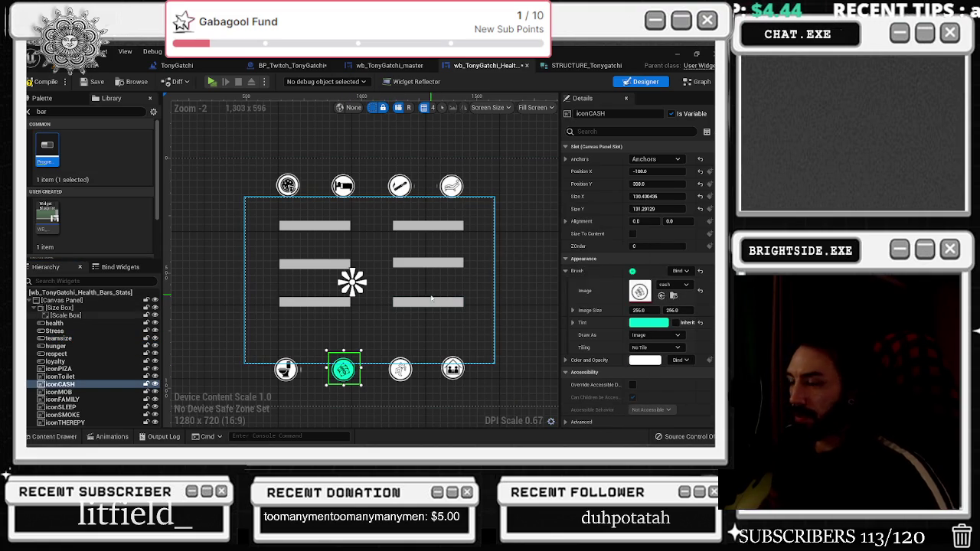
{"action": "scroll", "coordinate": [399, 290], "scroll_direction": "down", "scroll_amount": 1}
{"action": "scroll", "coordinate": [400, 290], "scroll_direction": "down", "scroll_amount": 1}
{"action": "scroll", "coordinate": [385, 256], "scroll_direction": "up", "scroll_amount": 2}
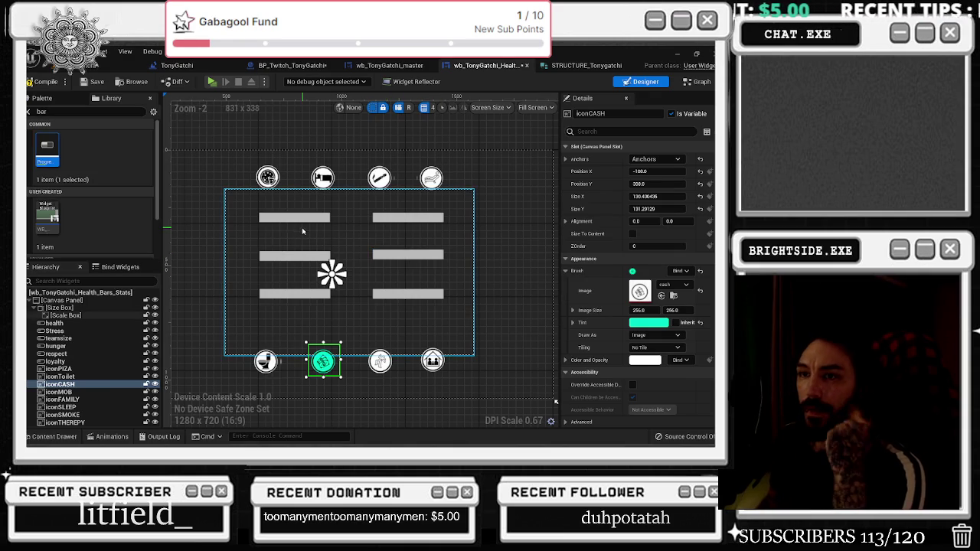
{"action": "left_click", "coordinate": [83, 323]}
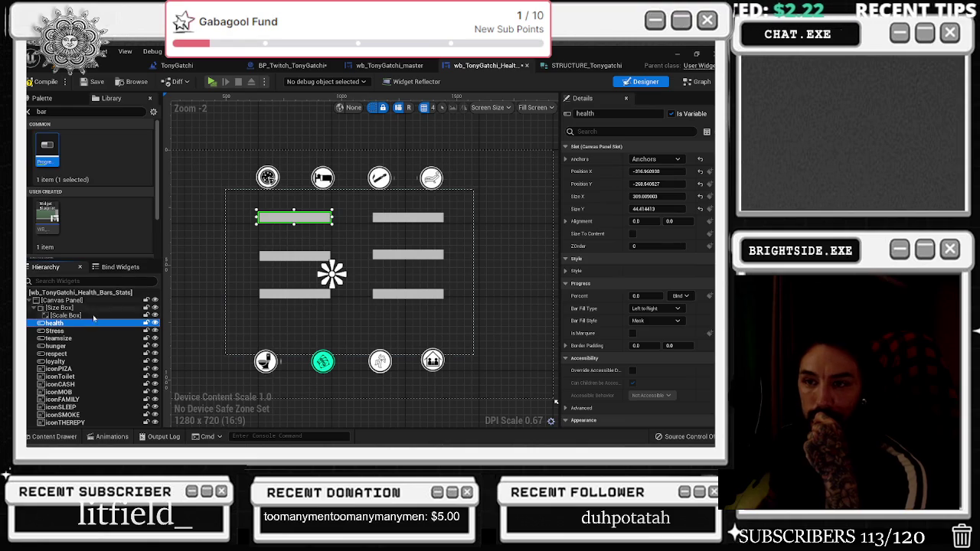
Add a Text block from the Palette, anchor it centre, and place it on the health bar
{"action": "double_click", "coordinate": [42, 112]}
{"action": "type", "text": "ex"}
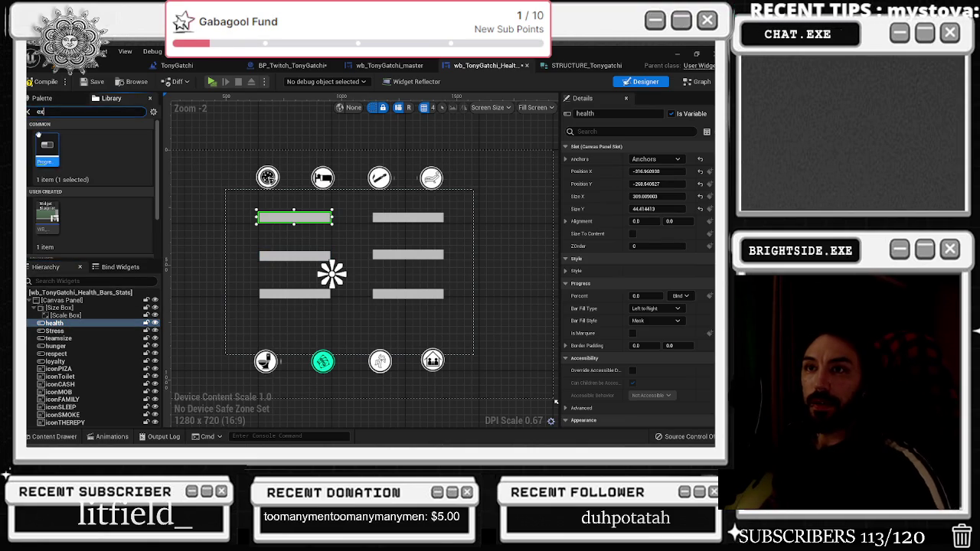
{"action": "type", "text": "tr"}
{"action": "type", "text": "text"}
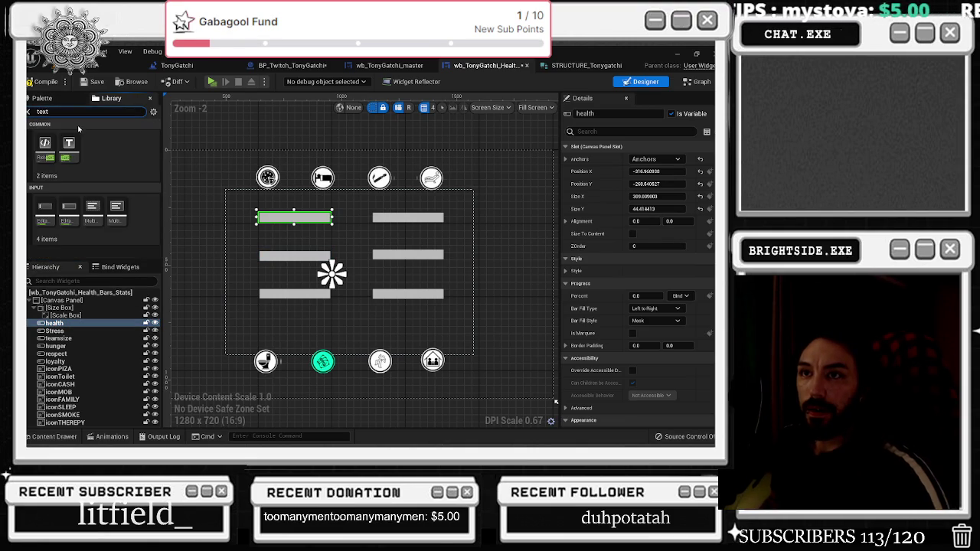
{"action": "left_click_drag", "start_coordinate": [69, 144], "coordinate": [66, 326]}
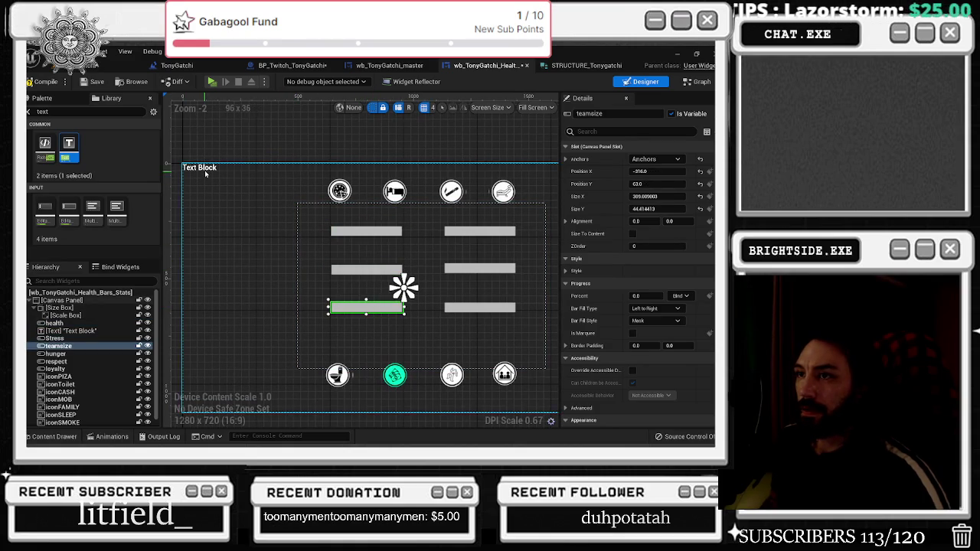
{"action": "left_click", "coordinate": [654, 158]}
{"action": "left_click", "coordinate": [643, 210]}
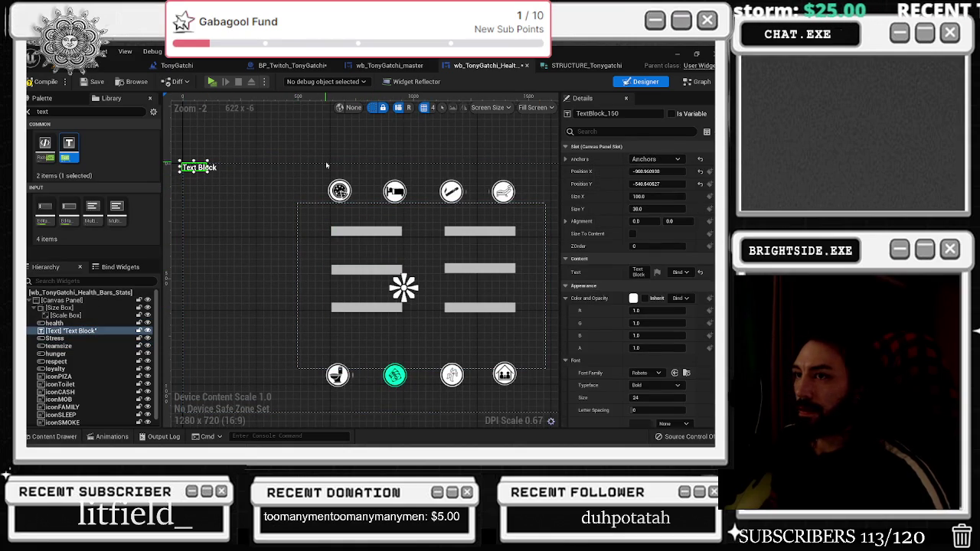
{"action": "left_click_drag", "start_coordinate": [367, 227], "coordinate": [375, 245]}
{"action": "double_click", "coordinate": [375, 245]}
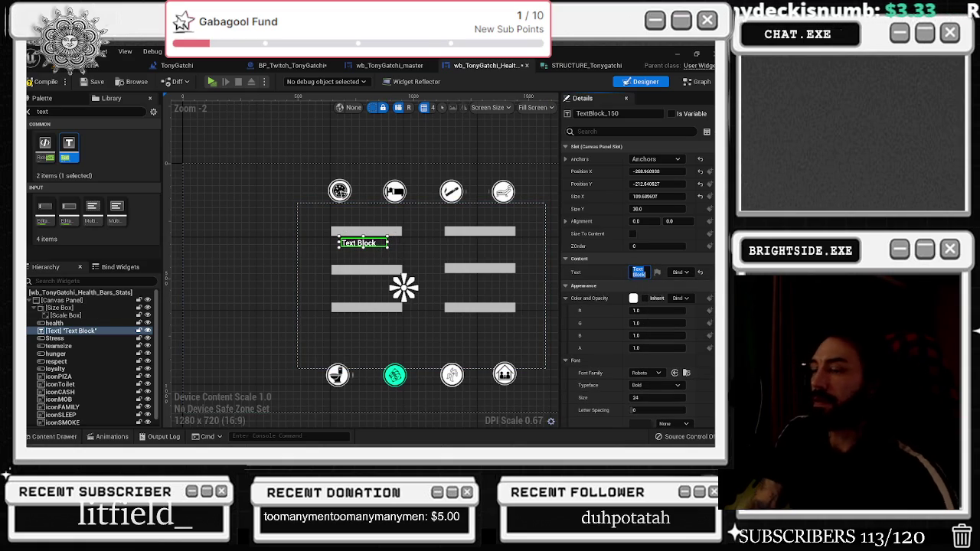
Set the text block to Health, use the DroidSans font, and centre-justify it
{"action": "type", "text": "Health"}
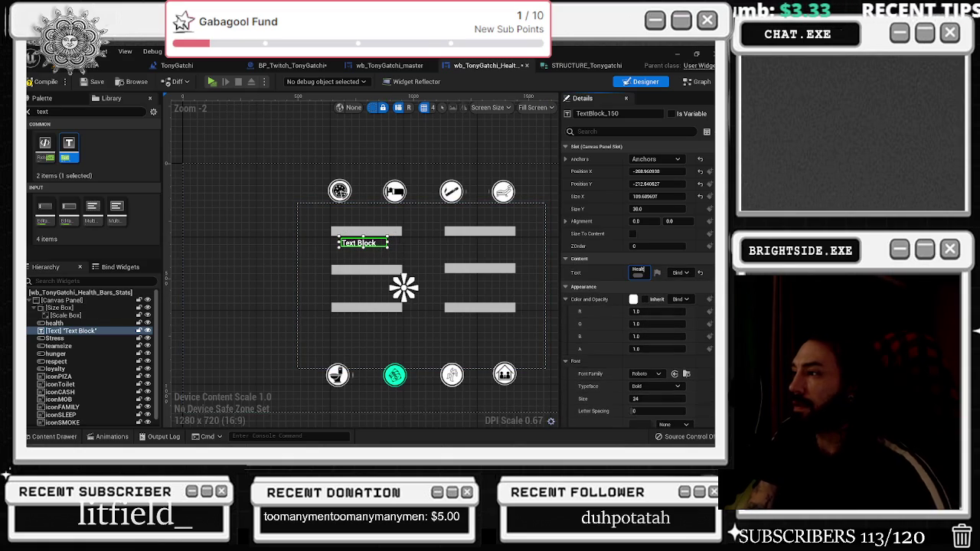
{"action": "key", "text": "Return"}
{"action": "scroll", "coordinate": [650, 291], "scroll_direction": "down", "scroll_amount": 5}
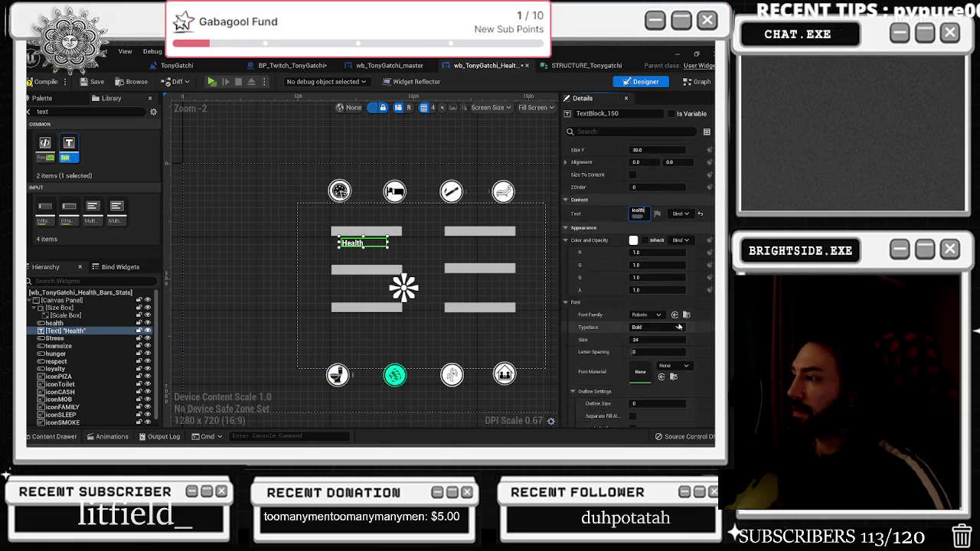
{"action": "left_click", "coordinate": [647, 211]}
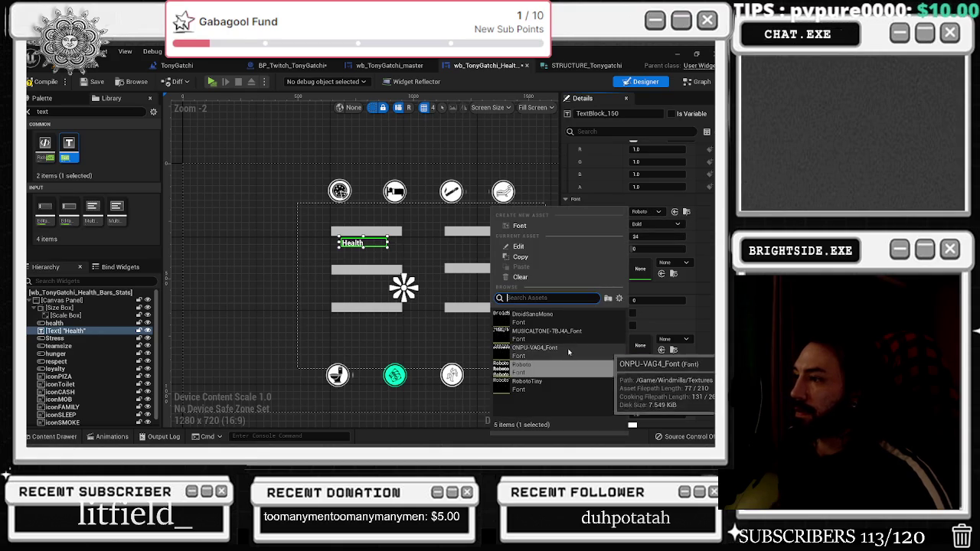
{"action": "left_click", "coordinate": [561, 317]}
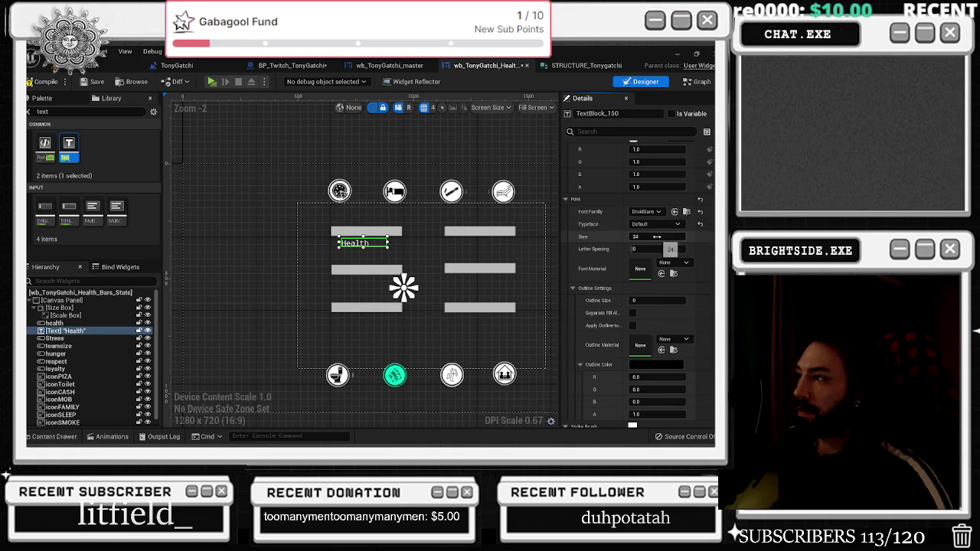
{"action": "left_click", "coordinate": [647, 211]}
{"action": "left_click", "coordinate": [553, 338]}
{"action": "left_click", "coordinate": [646, 212]}
{"action": "left_click", "coordinate": [606, 264]}
{"action": "scroll", "coordinate": [655, 291], "scroll_direction": "down", "scroll_amount": 10}
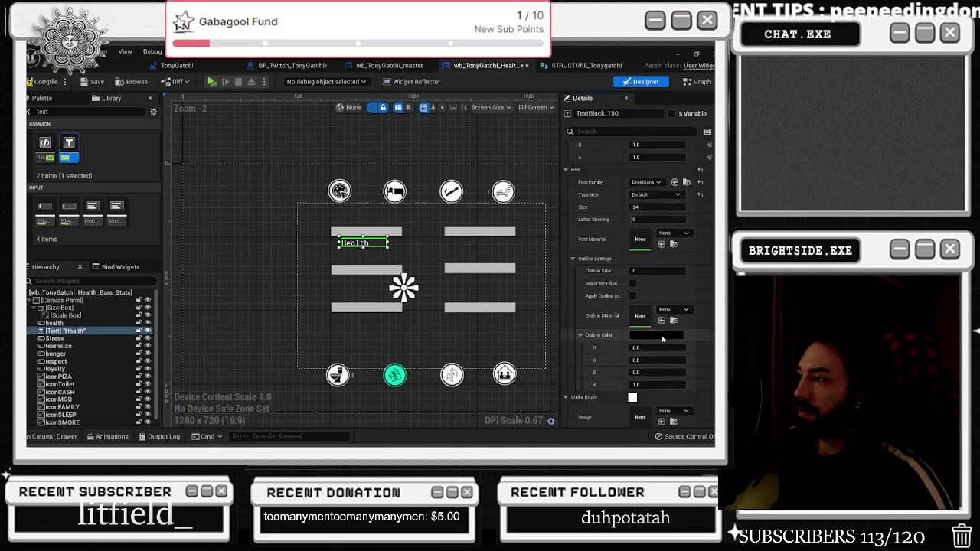
{"action": "left_click", "coordinate": [656, 385]}
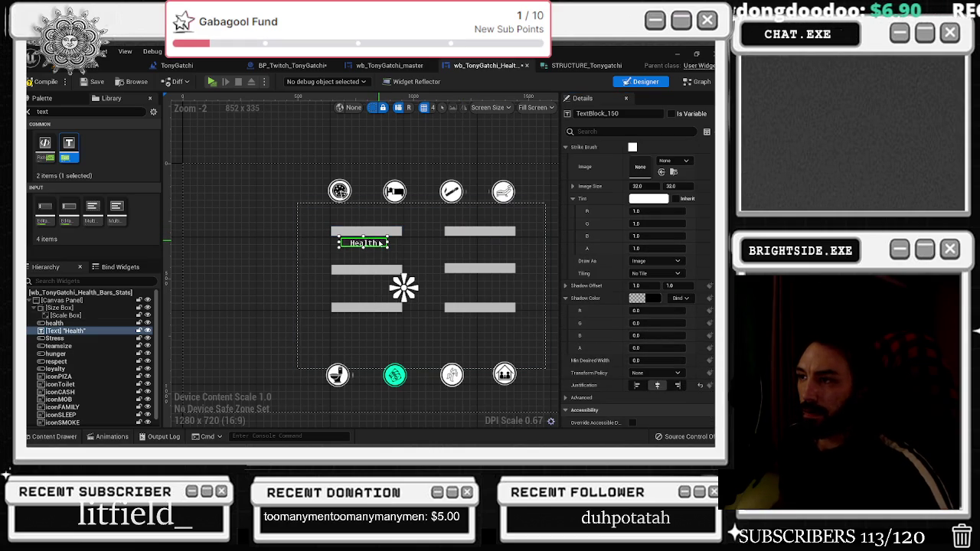
{"action": "left_click_drag", "start_coordinate": [380, 244], "coordinate": [378, 243]}
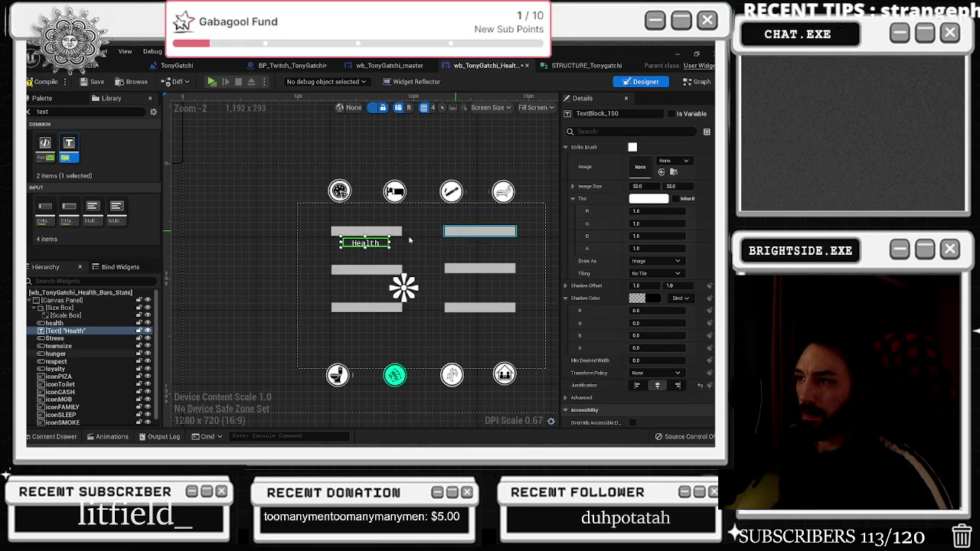
Duplicate the Health label under the top-right bar and retype it Hunger
{"action": "key", "text": "ctrl+d"}
{"action": "left_click_drag", "start_coordinate": [478, 245], "coordinate": [488, 243]}
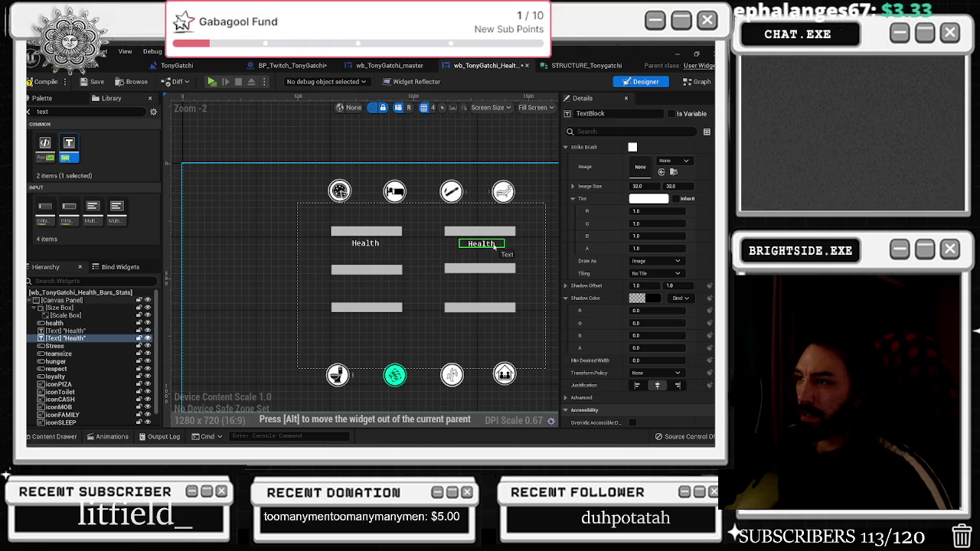
{"action": "left_click_drag", "start_coordinate": [494, 245], "coordinate": [494, 245]}
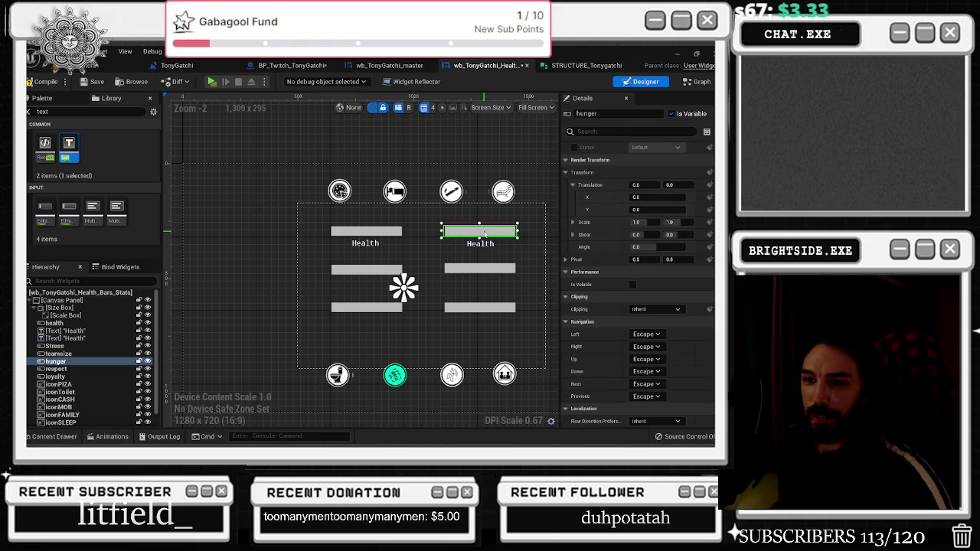
{"action": "key", "text": "F2"}
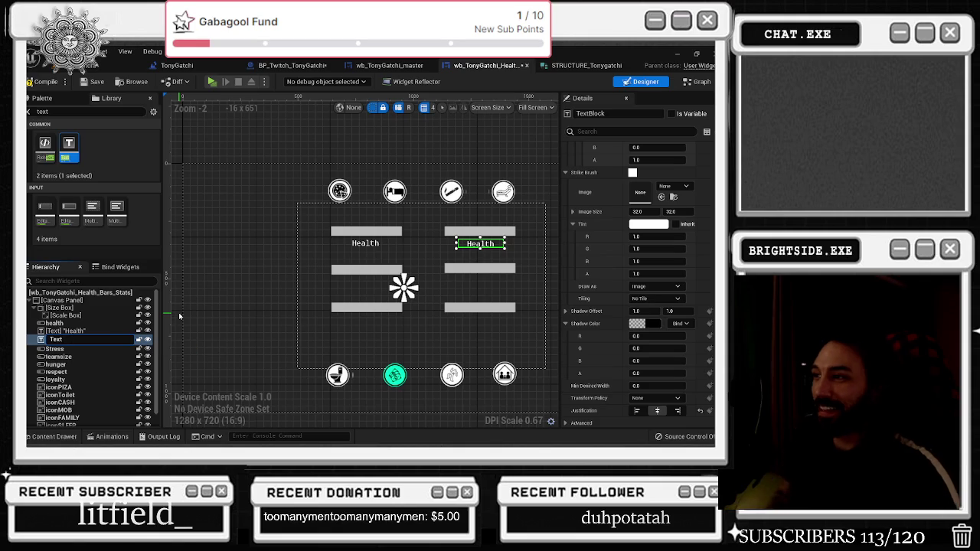
{"action": "scroll", "coordinate": [658, 287], "scroll_direction": "up", "scroll_amount": 1}
{"action": "scroll", "coordinate": [658, 287], "scroll_direction": "up", "scroll_amount": 10}
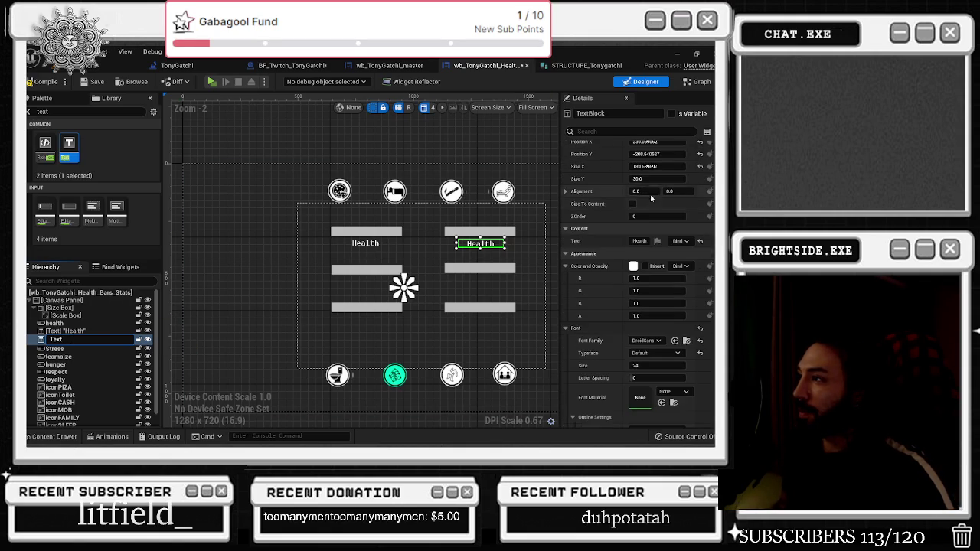
{"action": "key", "text": "Escape"}
{"action": "key", "text": "ctrl+a"}
{"action": "key", "text": "Down"}
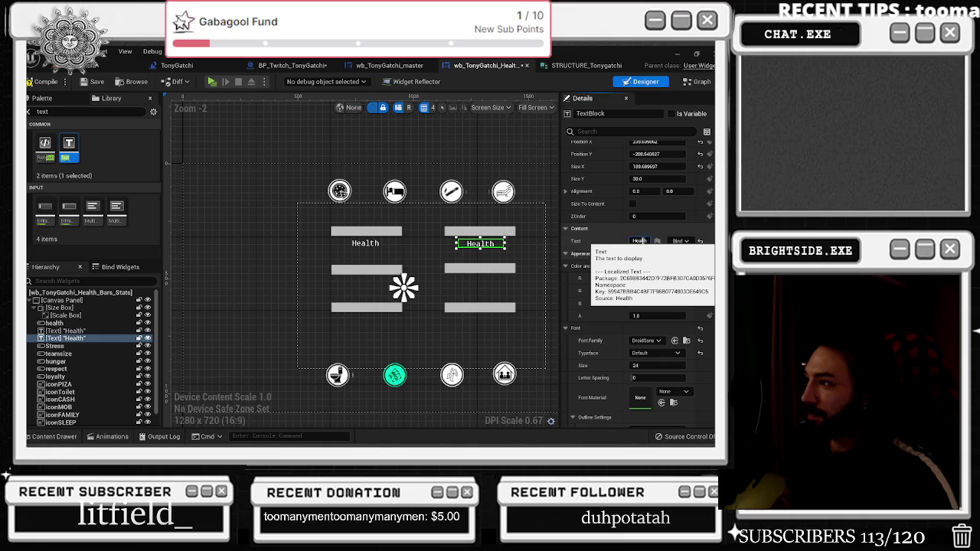
{"action": "left_click", "coordinate": [640, 241]}
{"action": "type", "text": "unger"}
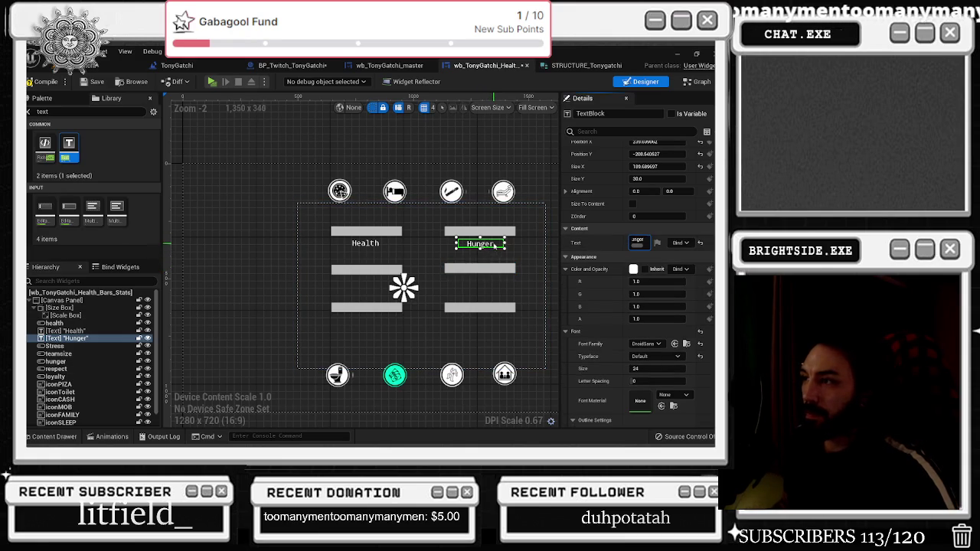
Duplicate the Hunger label under the middle-right bar and change it to Respect
{"action": "key", "text": "ctrl+d"}
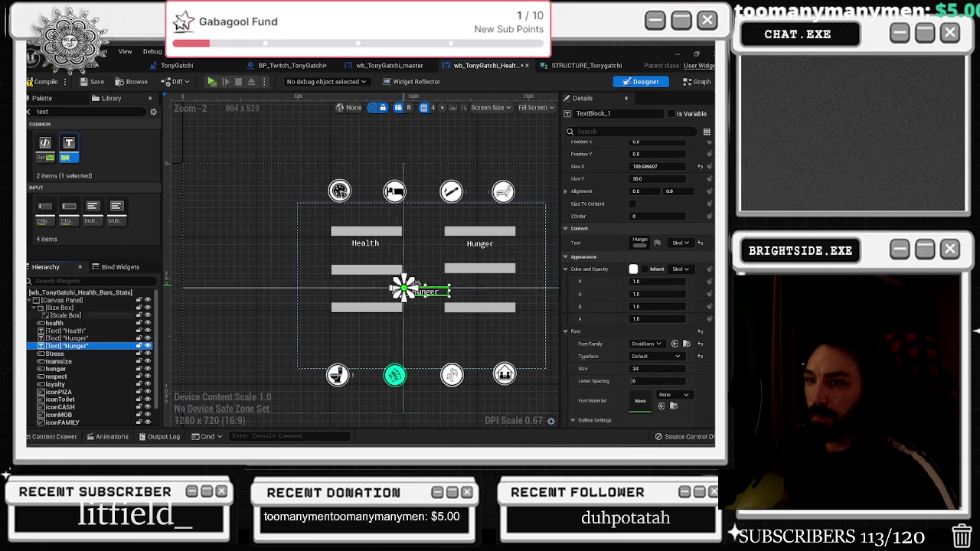
{"action": "left_click_drag", "start_coordinate": [435, 293], "coordinate": [493, 285]}
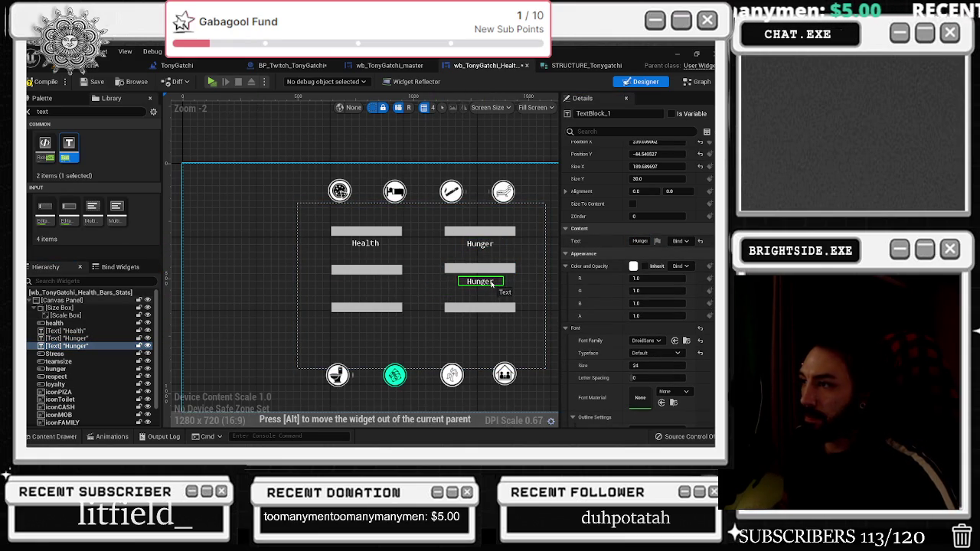
{"action": "left_click", "coordinate": [480, 267]}
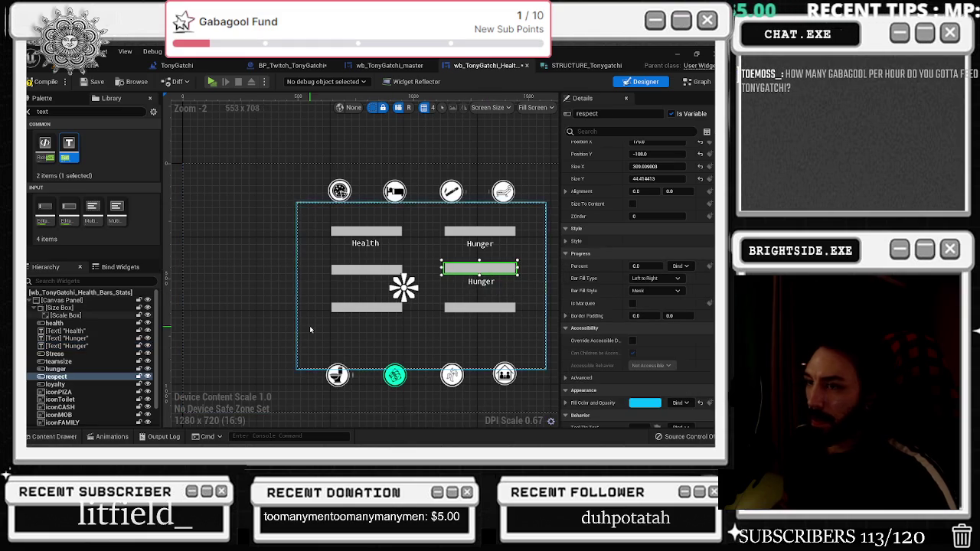
{"action": "left_click", "coordinate": [481, 281]}
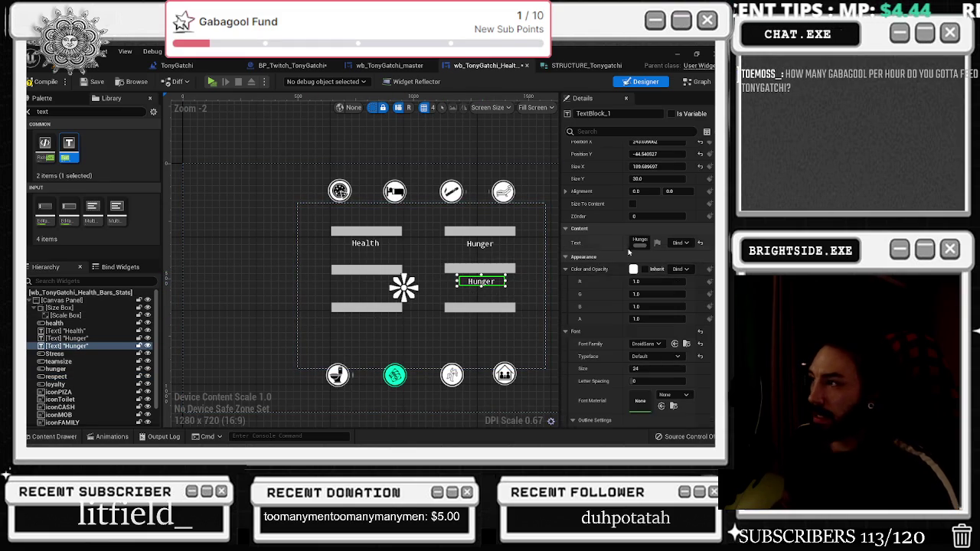
{"action": "left_click", "coordinate": [638, 239]}
{"action": "type", "text": "speed"}
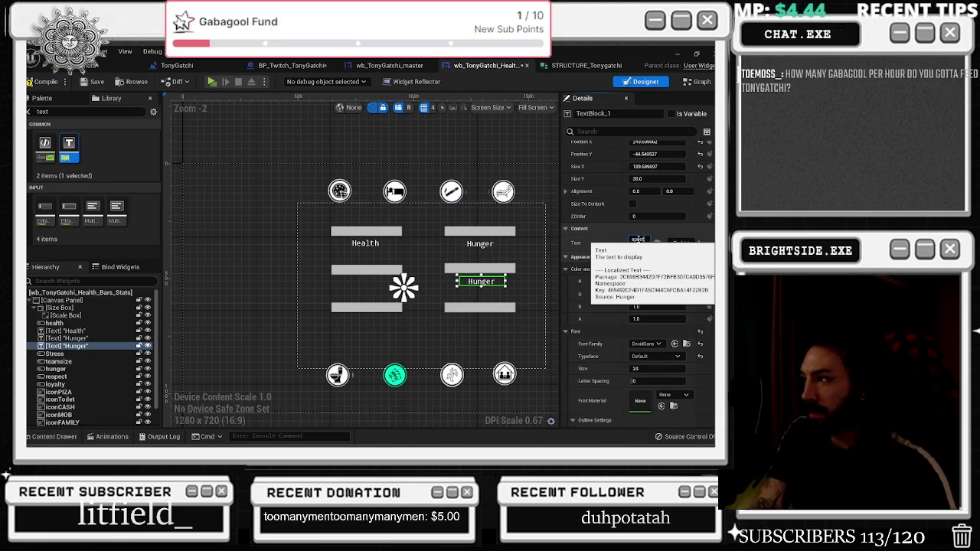
{"action": "key", "text": "Return"}
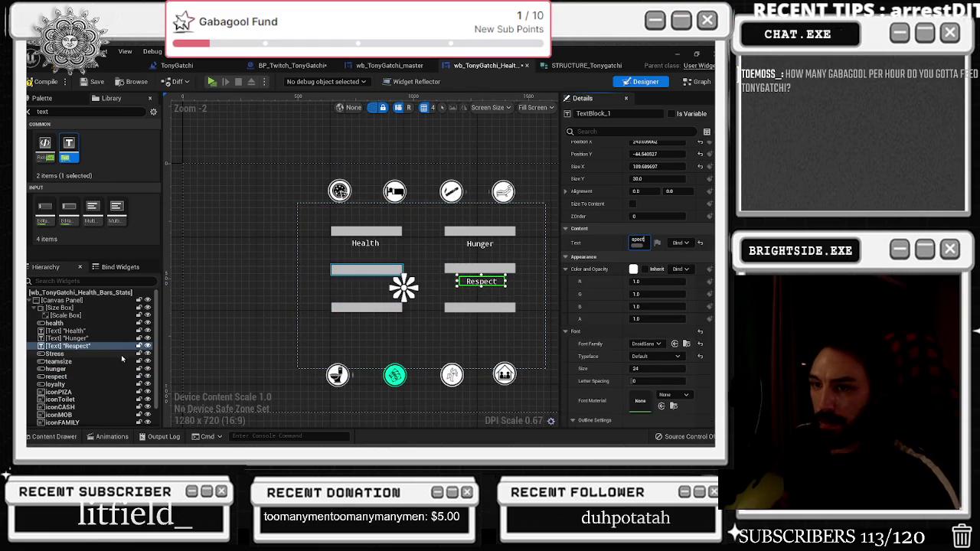
Duplicate the Respect label under the lower-right bar and relabel it Loyalty
{"action": "key", "text": "ctrl+d"}
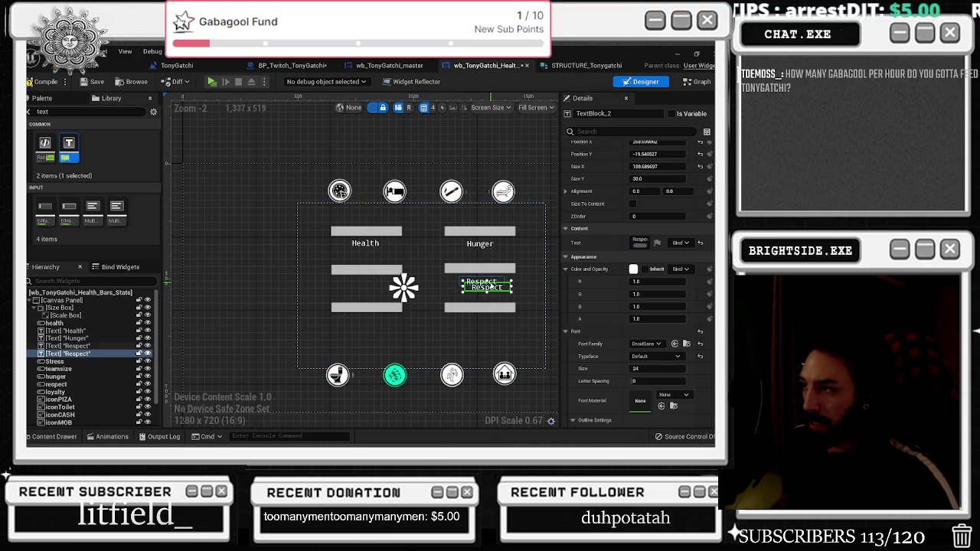
{"action": "left_click_drag", "start_coordinate": [491, 307], "coordinate": [486, 319]}
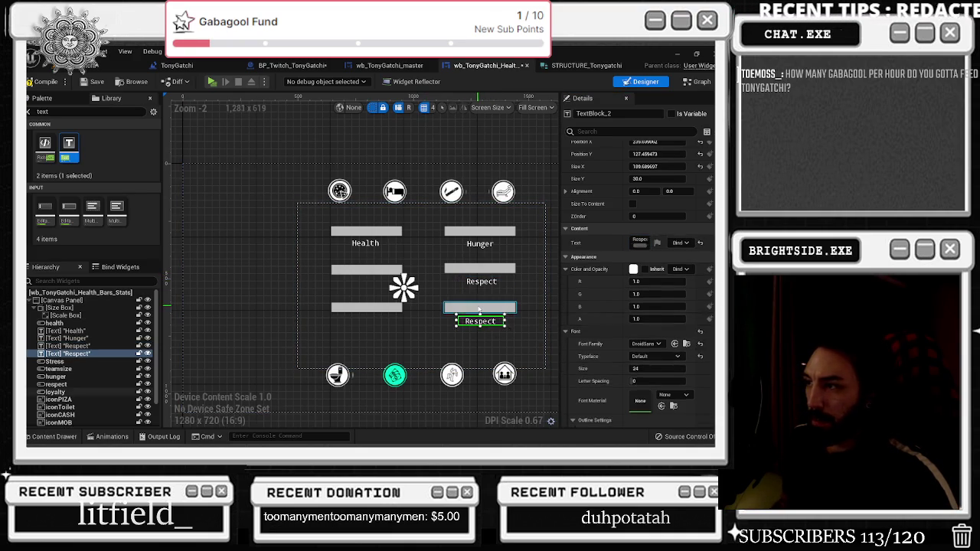
{"action": "left_click", "coordinate": [480, 307]}
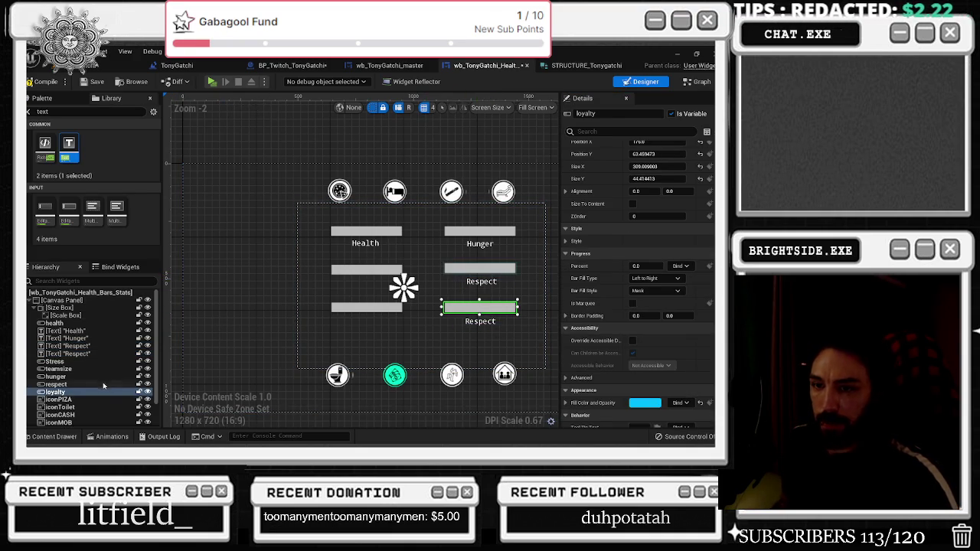
{"action": "left_click", "coordinate": [480, 322]}
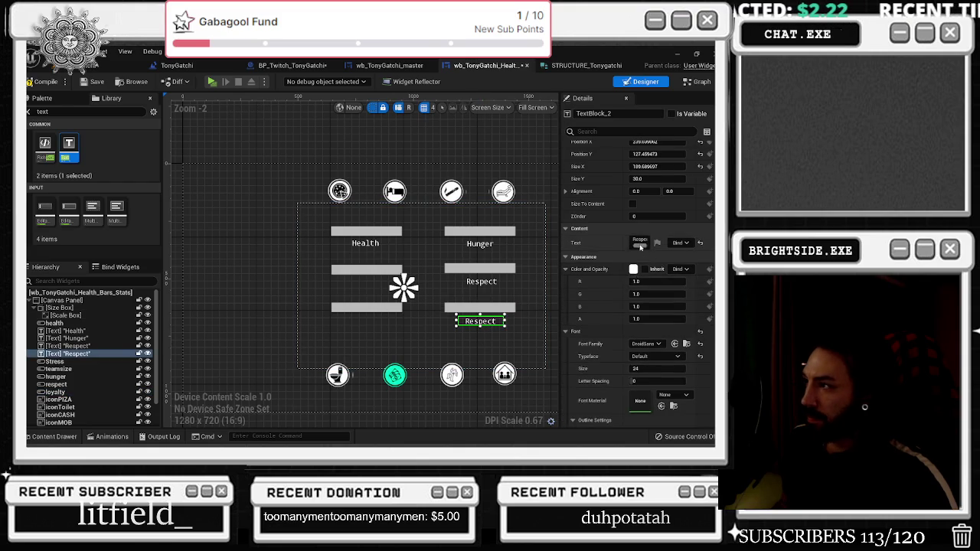
{"action": "type", "text": "L"}
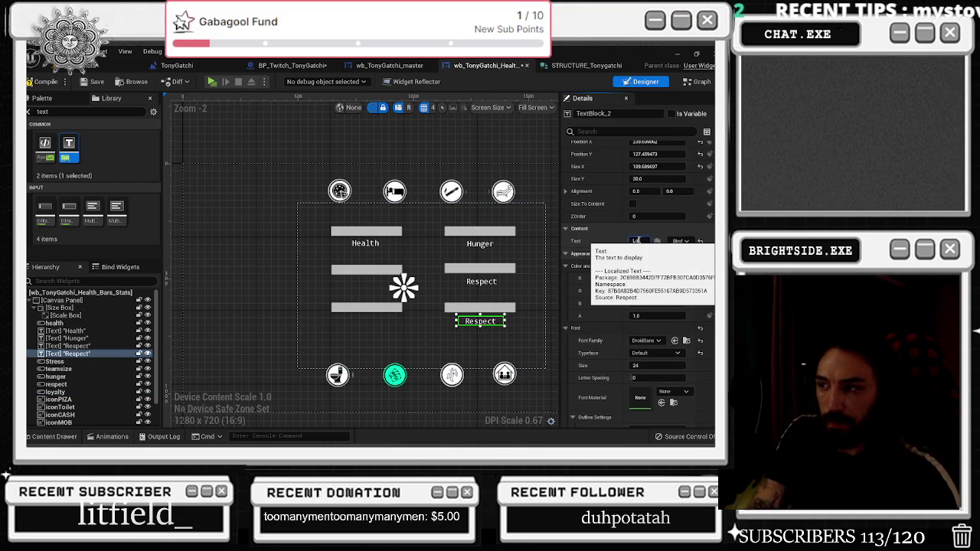
{"action": "type", "text": "yalty"}
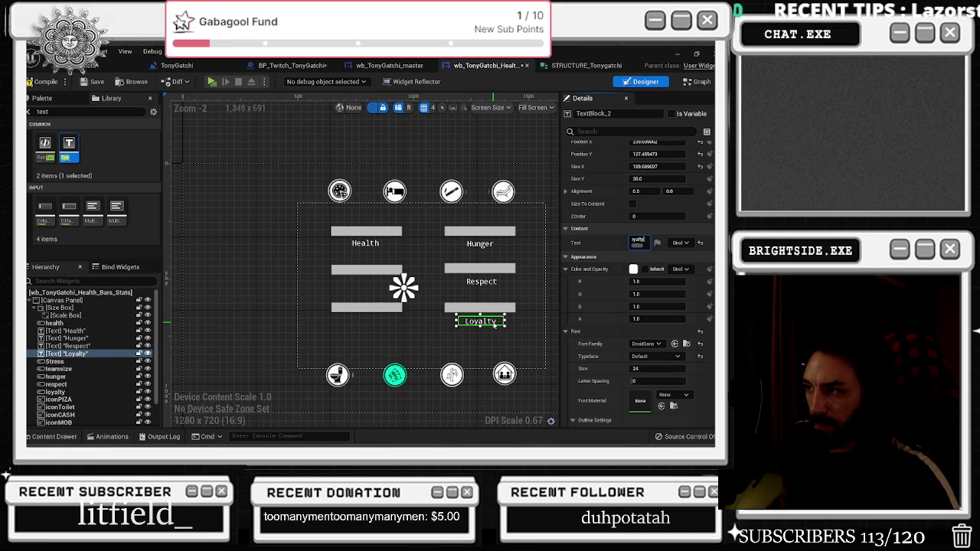
Duplicate the Loyalty label under the lower-left bar and retype it Team size
{"action": "key", "text": "ctrl+d"}
{"action": "left_click_drag", "start_coordinate": [500, 324], "coordinate": [483, 324]}
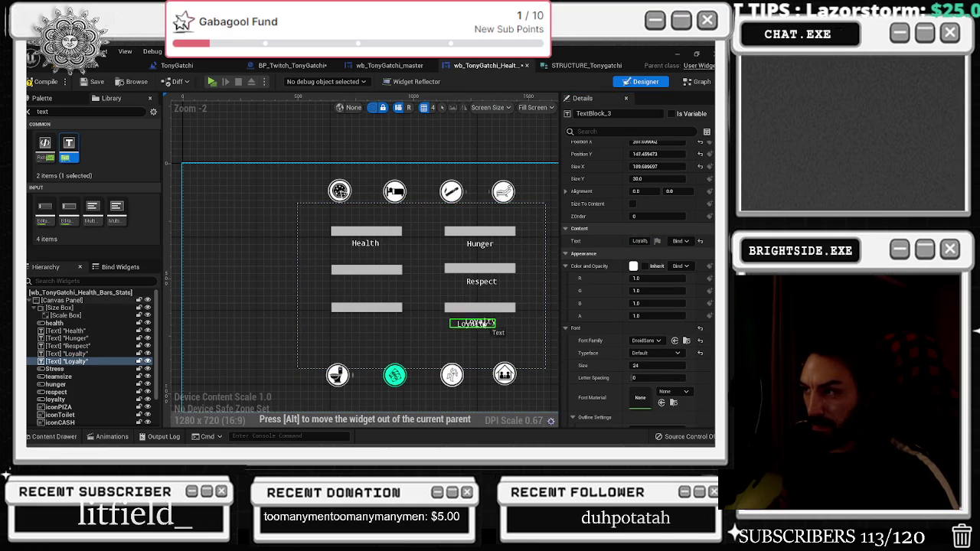
{"action": "left_click_drag", "start_coordinate": [401, 323], "coordinate": [370, 323]}
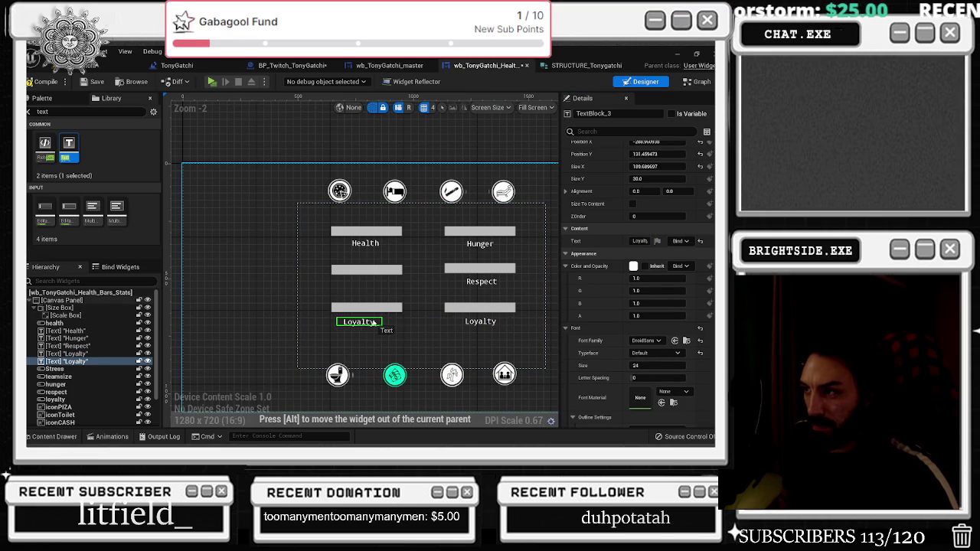
{"action": "left_click", "coordinate": [374, 310]}
{"action": "left_click", "coordinate": [372, 324]}
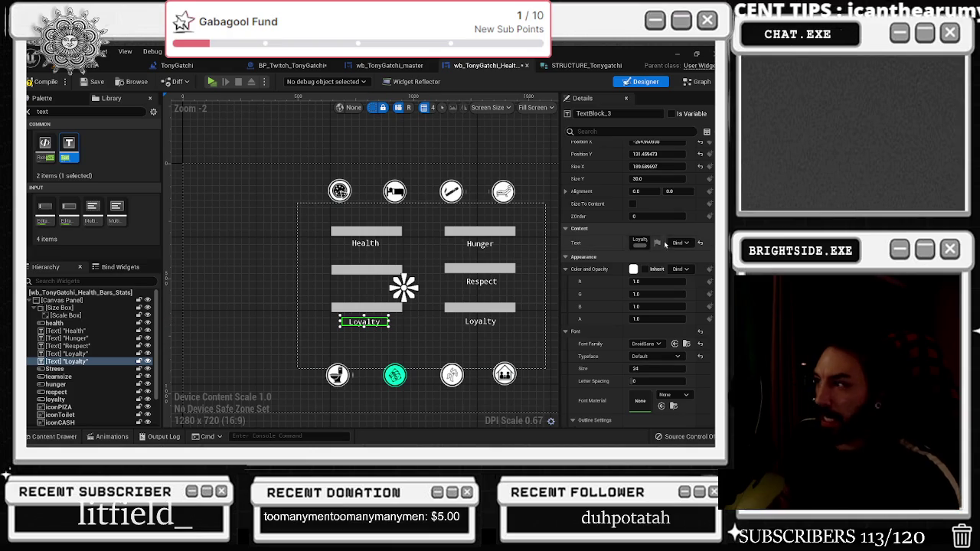
{"action": "type", "text": "Team"}
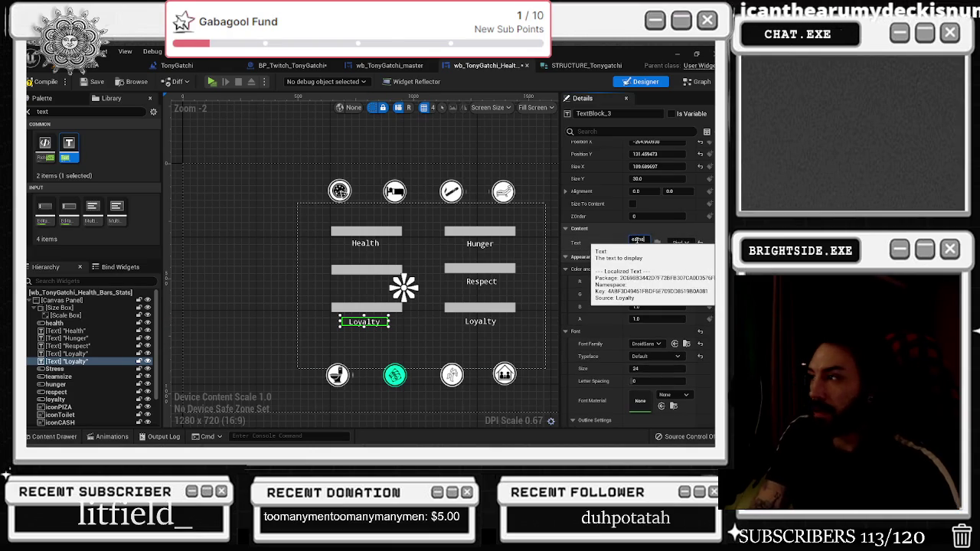
{"action": "type", "text": "size"}
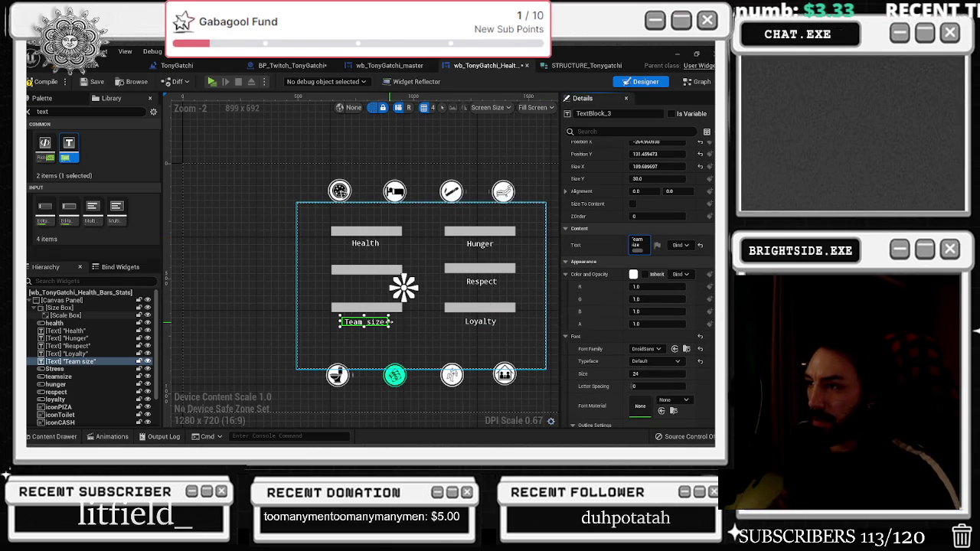
{"action": "key", "text": "Return"}
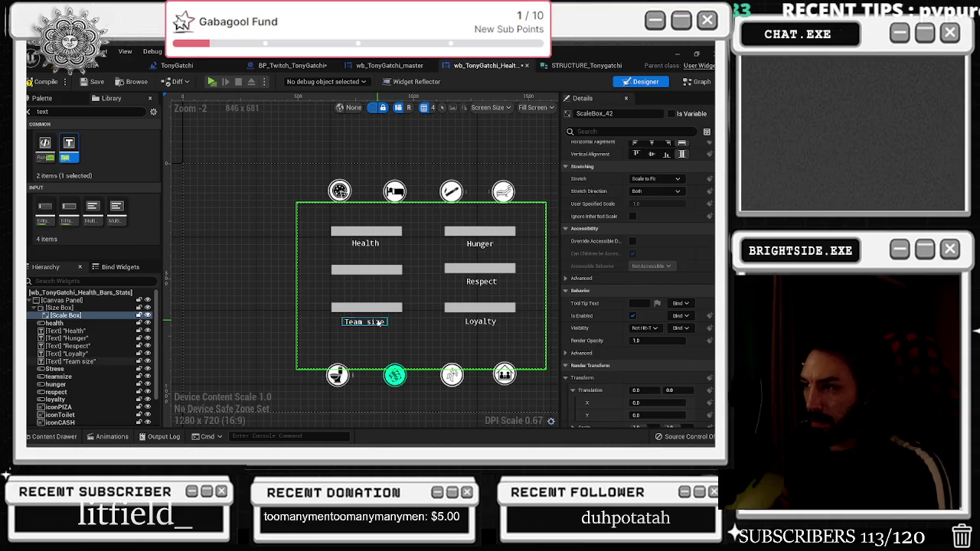
Snap the Health label to a round position after comparing label positions
{"action": "left_click", "coordinate": [375, 244]}
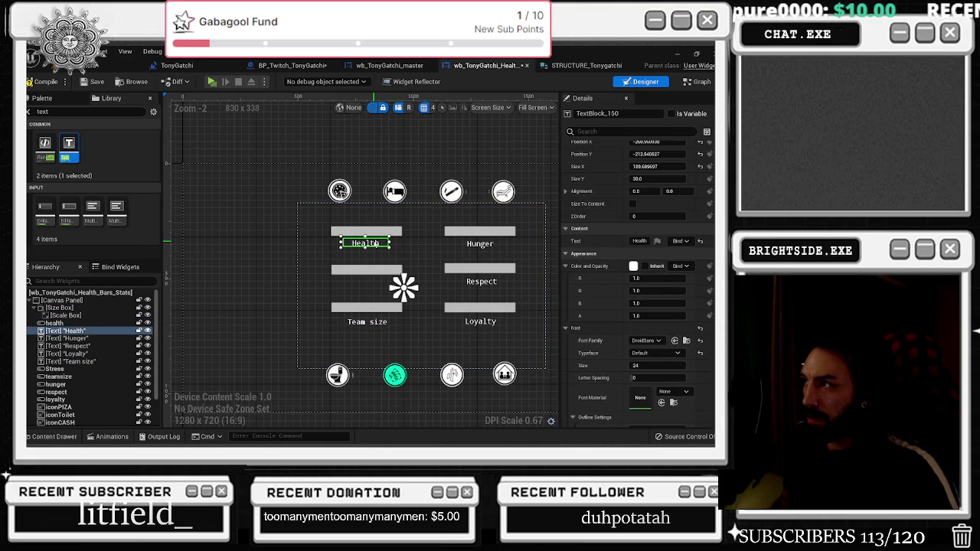
{"action": "left_click", "coordinate": [367, 321]}
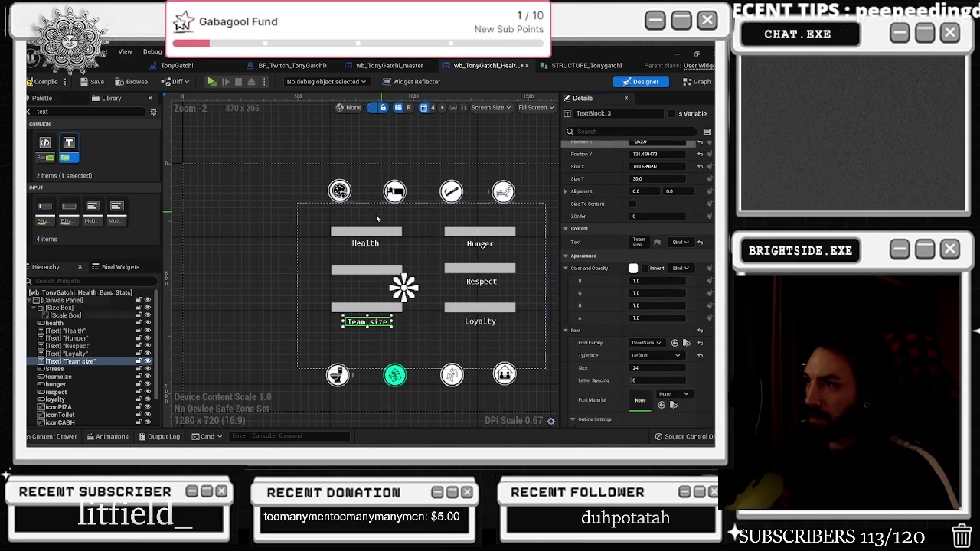
{"action": "left_click", "coordinate": [377, 244]}
{"action": "left_click_drag", "start_coordinate": [376, 243], "coordinate": [377, 244]}
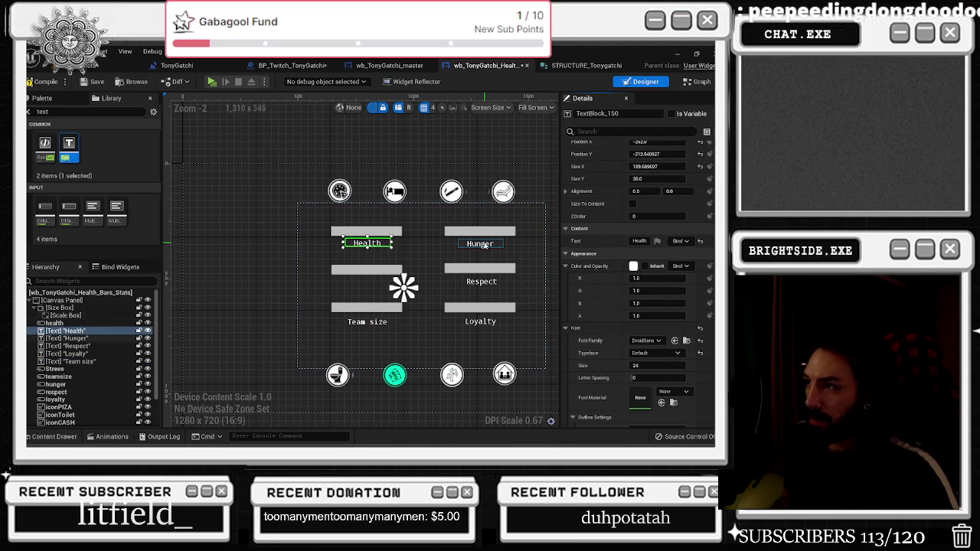
{"action": "left_click", "coordinate": [483, 244]}
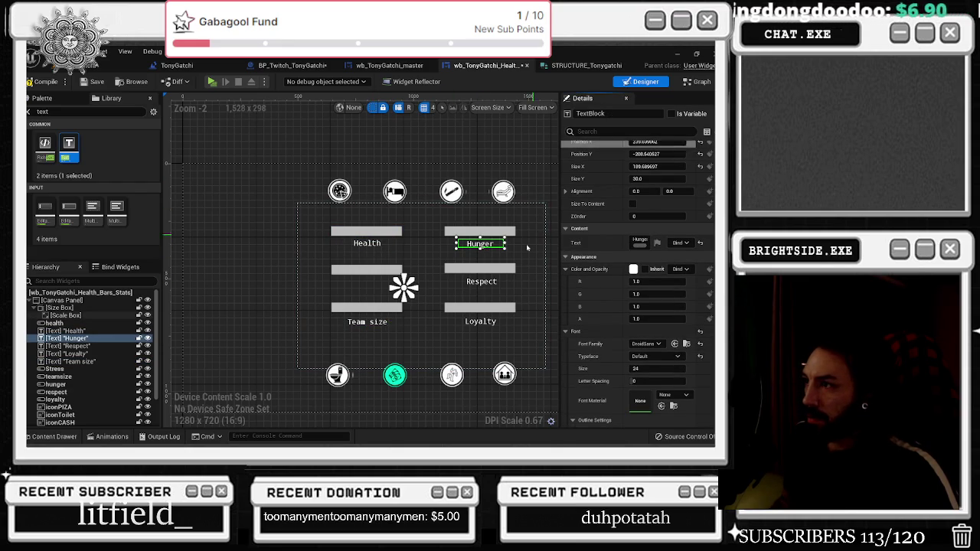
{"action": "left_click", "coordinate": [484, 282]}
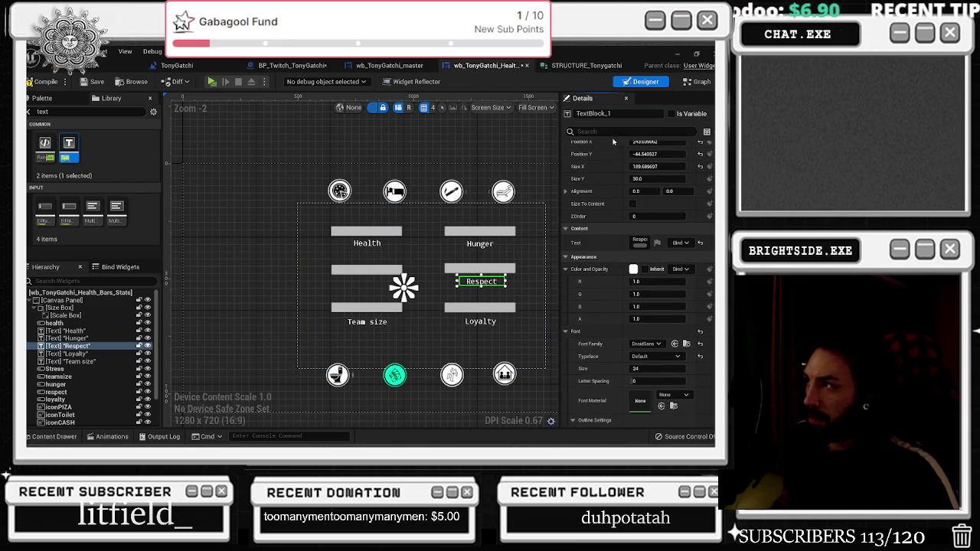
{"action": "left_click", "coordinate": [480, 322]}
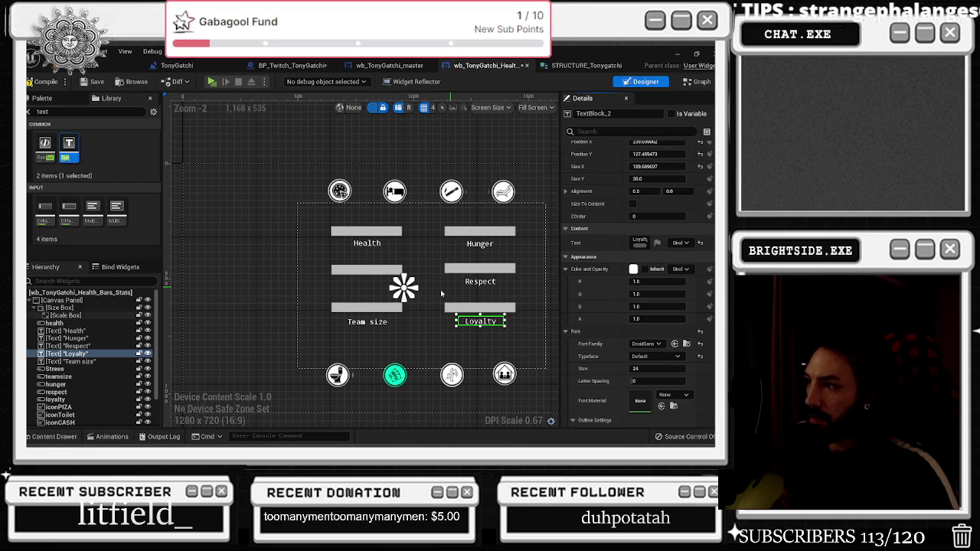
Duplicate the Team size label and place the copy under the middle-left bar
{"action": "left_click", "coordinate": [367, 322]}
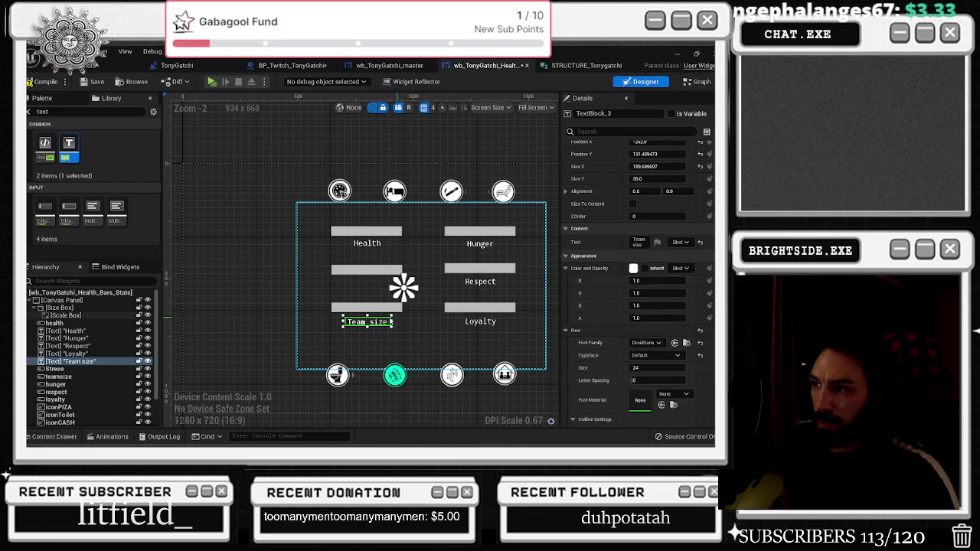
{"action": "key", "text": "ctrl+d"}
{"action": "left_click_drag", "start_coordinate": [394, 322], "coordinate": [381, 284]}
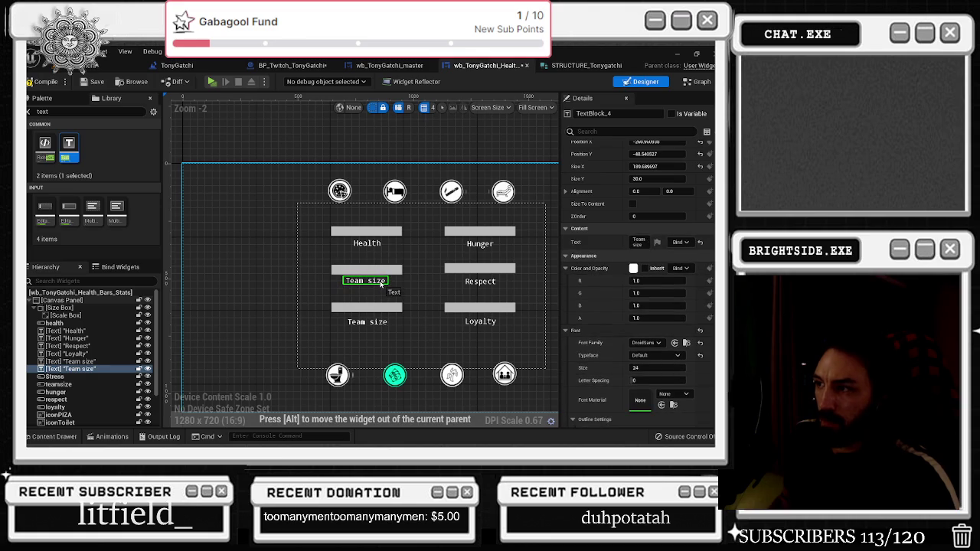
Nudge the Team size, Hunger and Health labels slightly upward to align the grid
{"action": "left_click", "coordinate": [364, 322]}
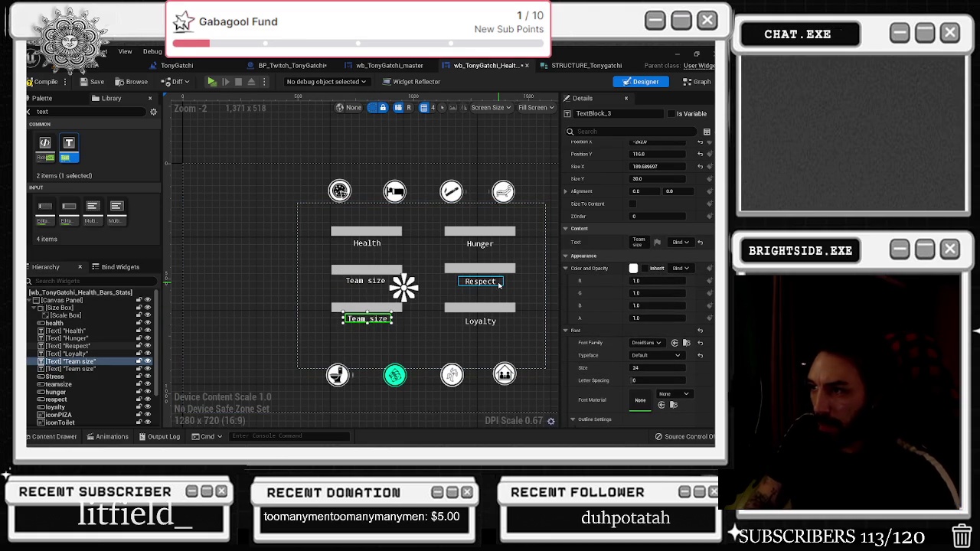
{"action": "key", "text": "Up"}
{"action": "key", "text": "Up"}
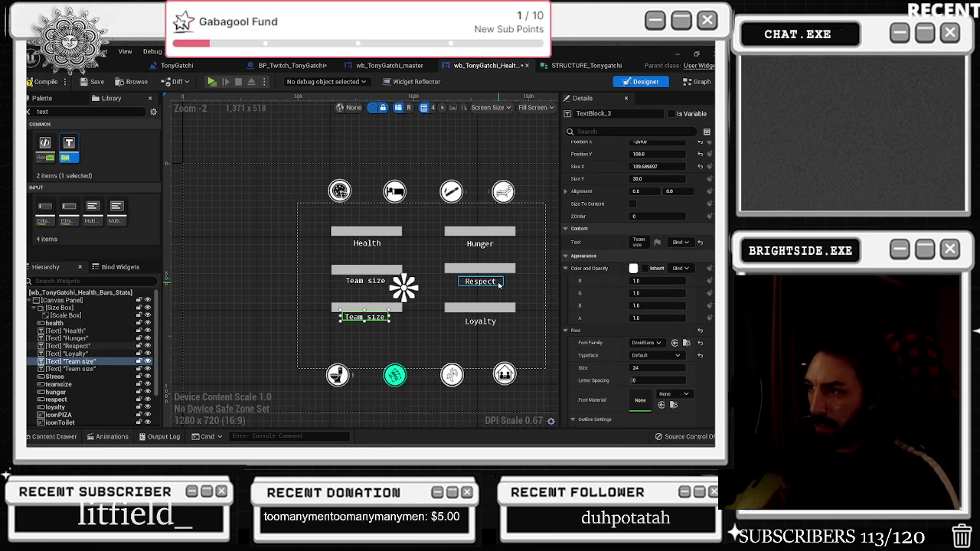
{"action": "left_click", "coordinate": [493, 322]}
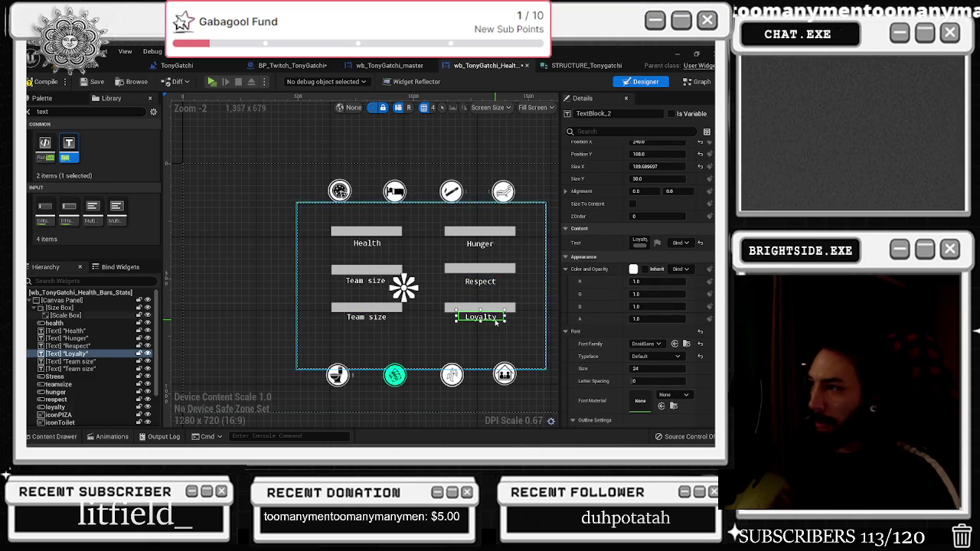
{"action": "left_click", "coordinate": [480, 282]}
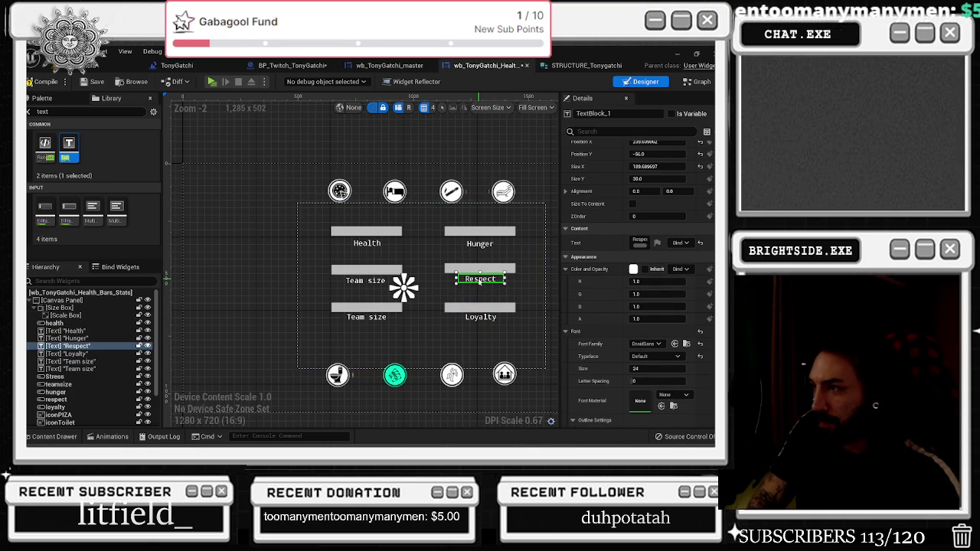
{"action": "left_click", "coordinate": [483, 246]}
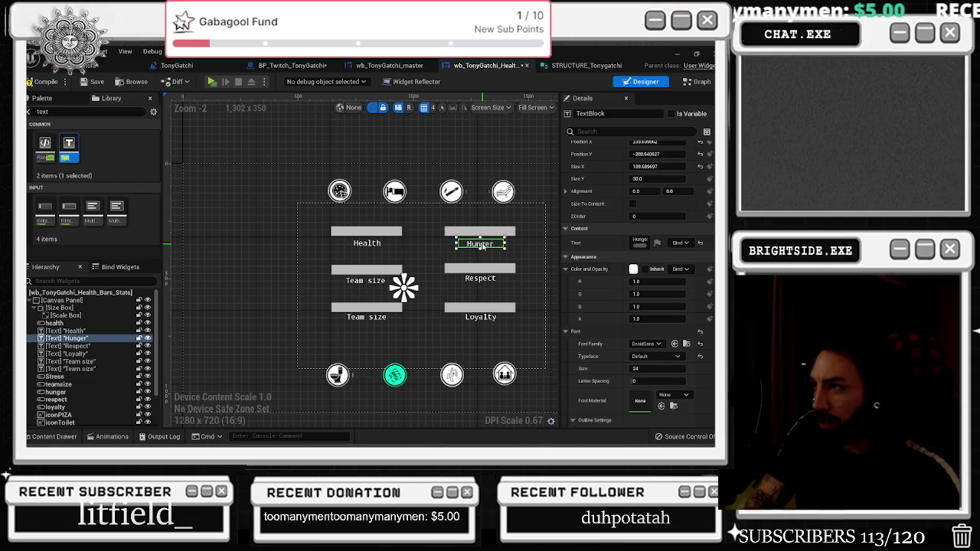
{"action": "left_click_drag", "start_coordinate": [483, 246], "coordinate": [483, 241]}
{"action": "left_click", "coordinate": [367, 242]}
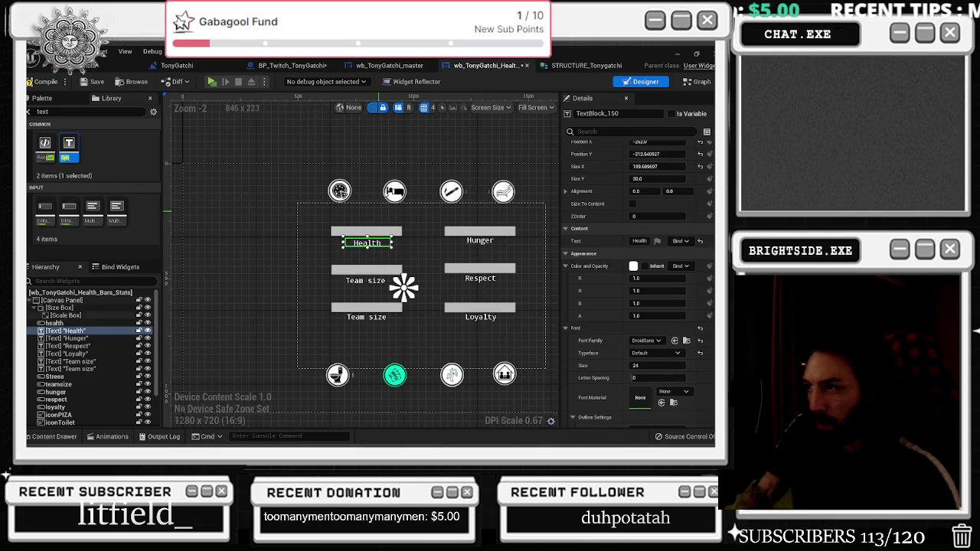
{"action": "key", "text": "Up"}
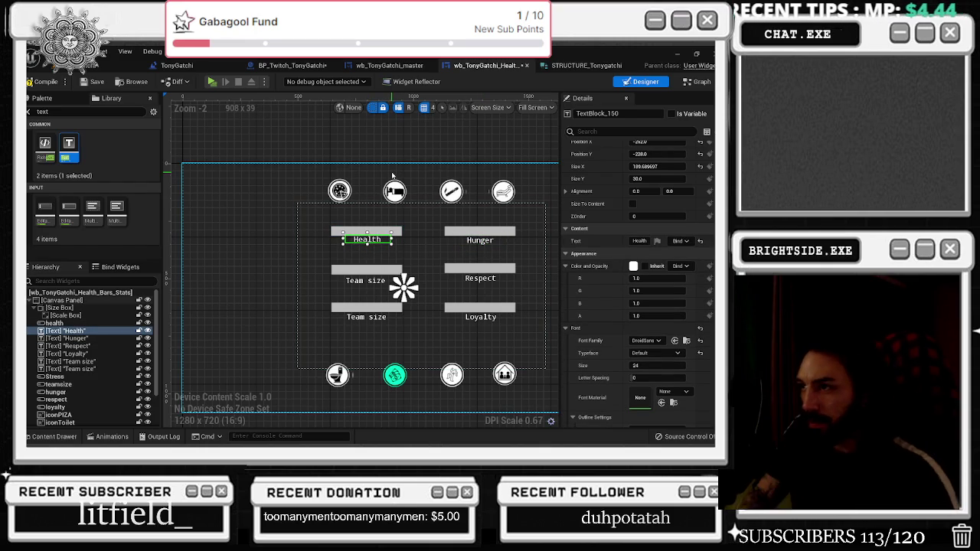
Rename the middle-left Team size label to Stress and place a copy below the bars
{"action": "left_click", "coordinate": [363, 282]}
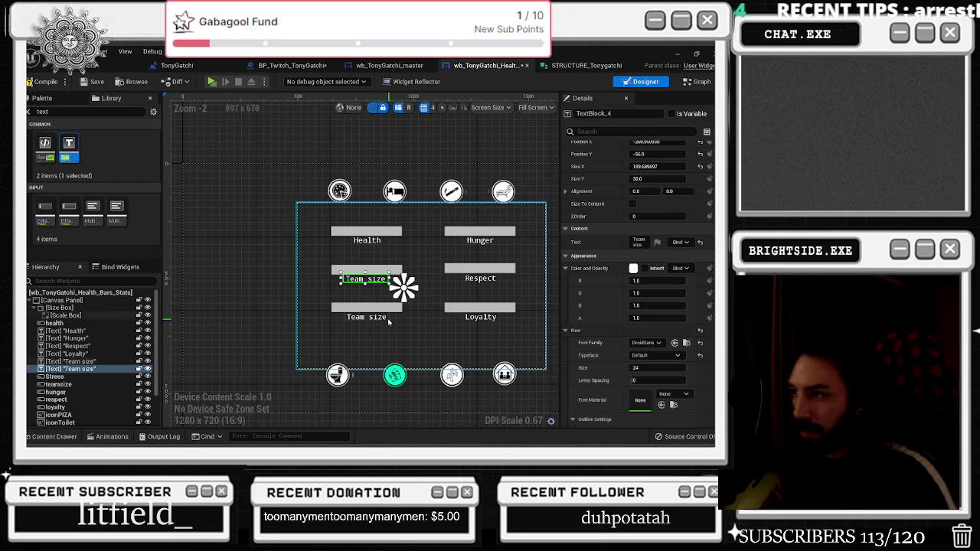
{"action": "left_click", "coordinate": [364, 314]}
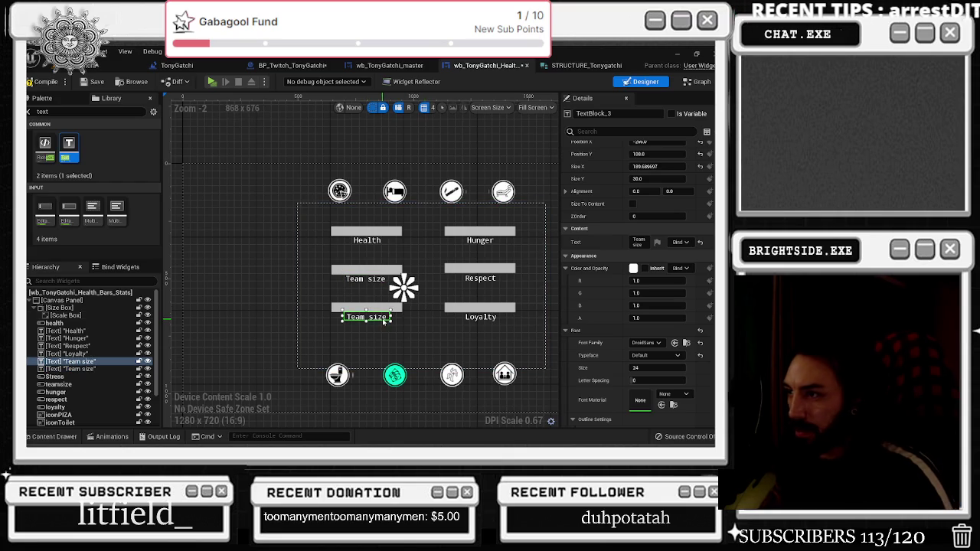
{"action": "left_click", "coordinate": [364, 280]}
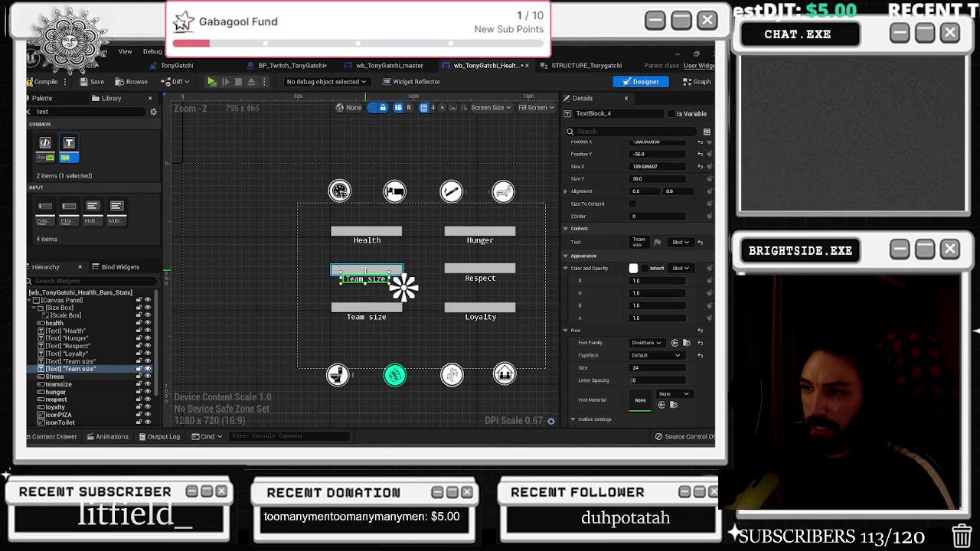
{"action": "left_click", "coordinate": [365, 270]}
{"action": "left_click", "coordinate": [364, 280]}
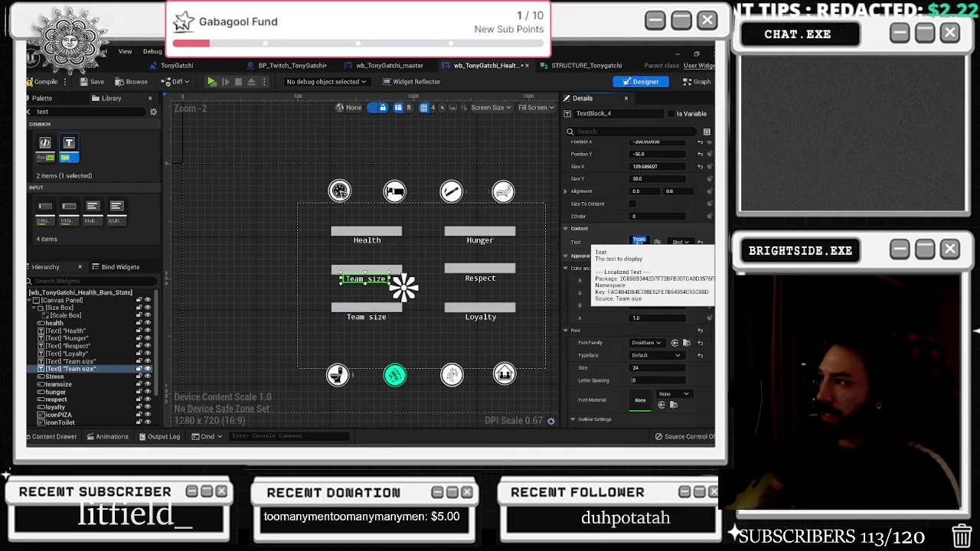
{"action": "left_click", "coordinate": [635, 241]}
{"action": "type", "text": "ss"}
{"action": "key", "text": "Return"}
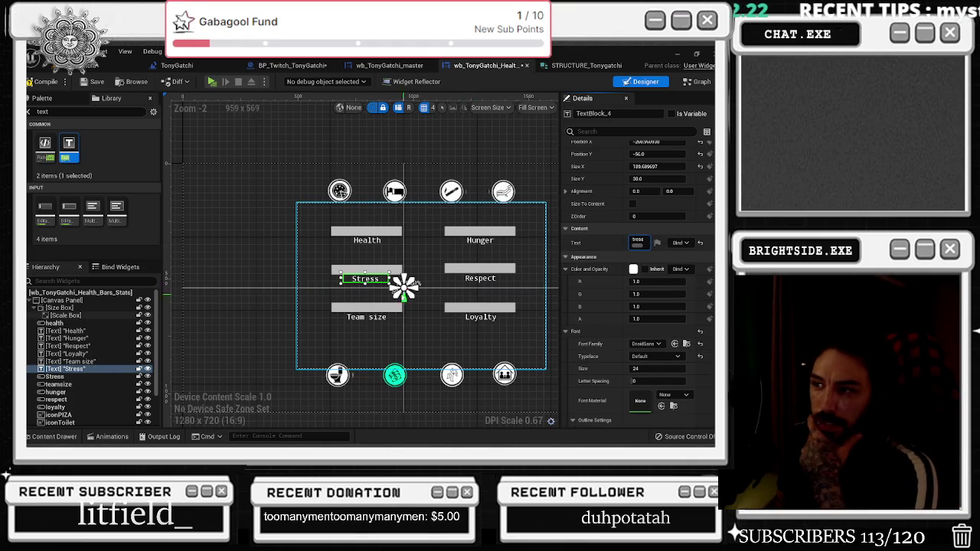
{"action": "key", "text": "ctrl+d"}
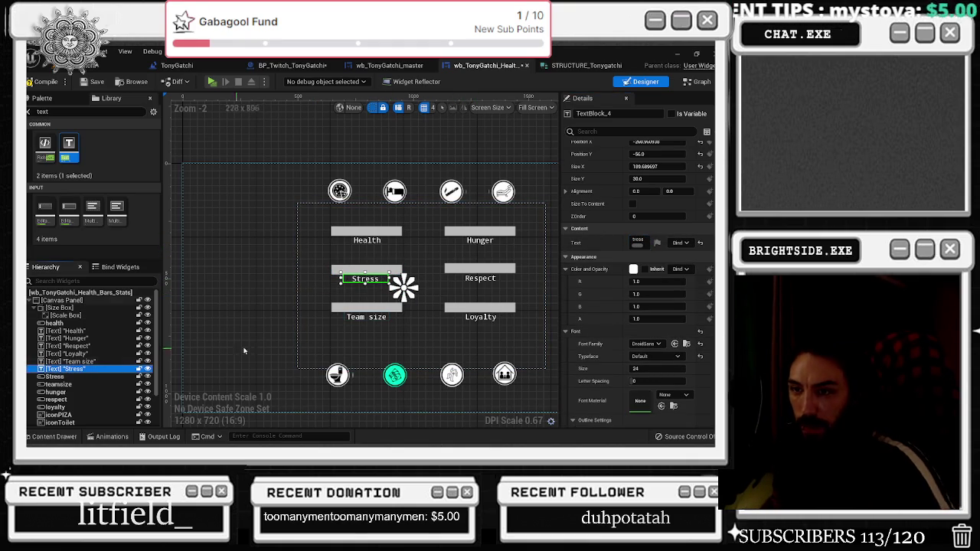
{"action": "mouse_move", "coordinate": [426, 296]}
{"action": "left_mouse_down"}
{"action": "mouse_move", "coordinate": [441, 302]}
{"action": "mouse_move", "coordinate": [427, 345]}
{"action": "left_mouse_up"}
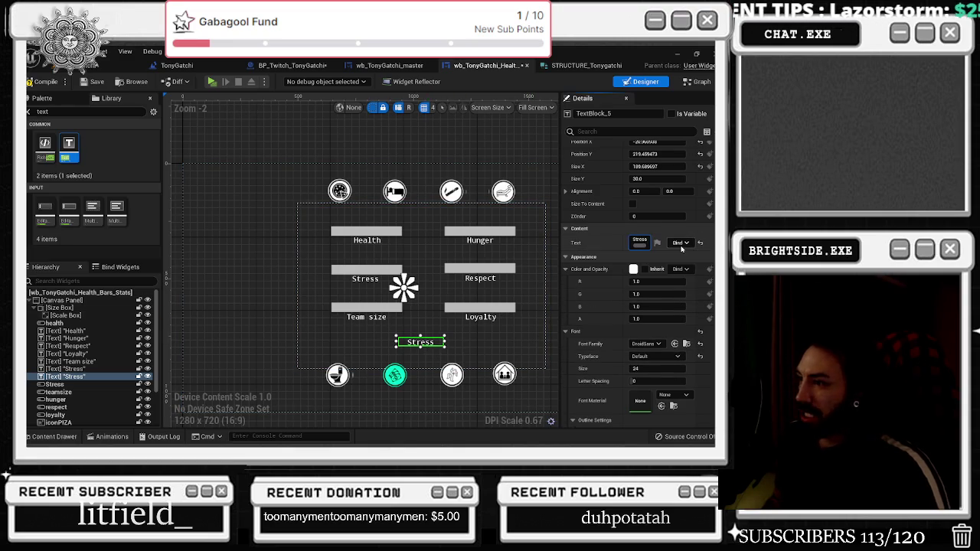
Change the copied label's text to Money, lower it slightly, and duplicate it
{"action": "type", "text": "Mo"}
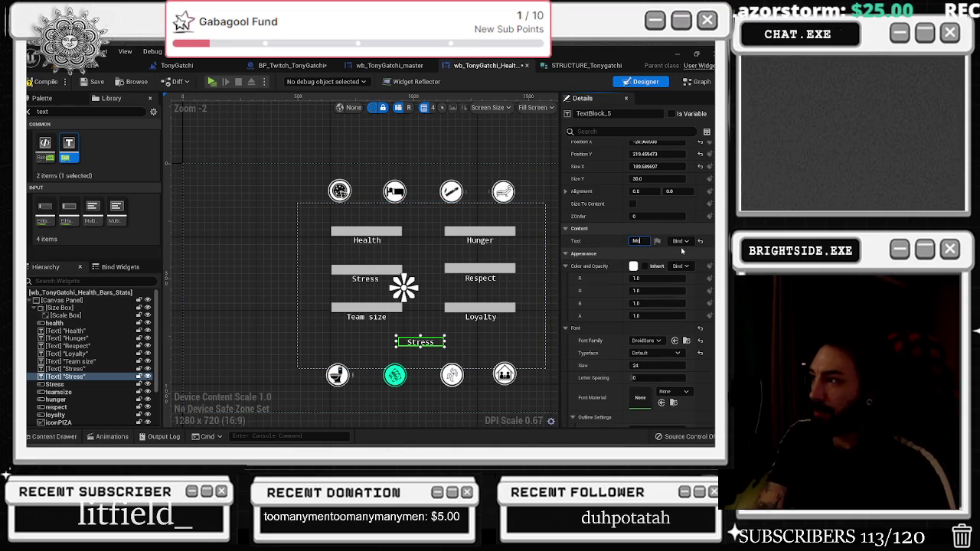
{"action": "type", "text": "ney"}
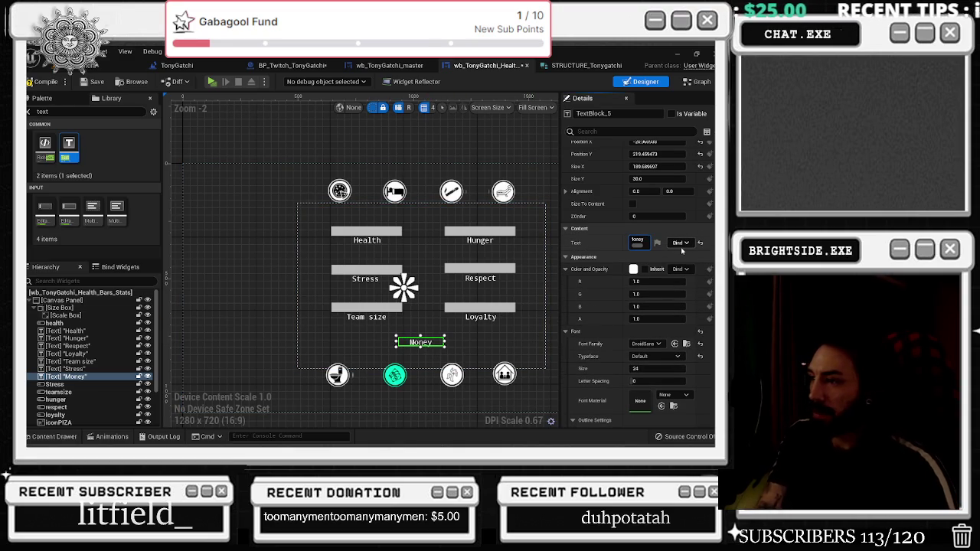
{"action": "key", "text": "Return"}
{"action": "scroll", "coordinate": [438, 358], "scroll_direction": "up", "scroll_amount": 3}
{"action": "left_click_drag", "start_coordinate": [430, 332], "coordinate": [430, 340]}
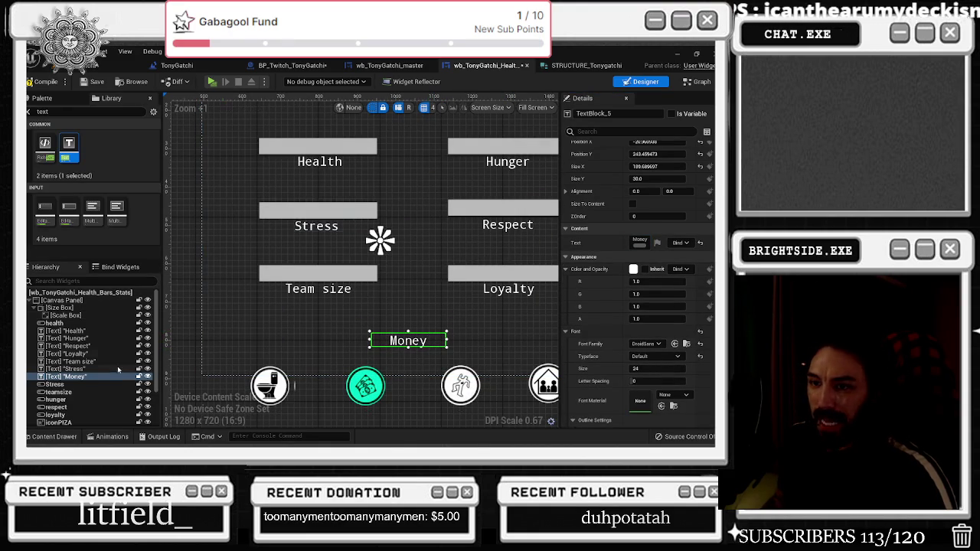
{"action": "key", "text": "ctrl+d"}
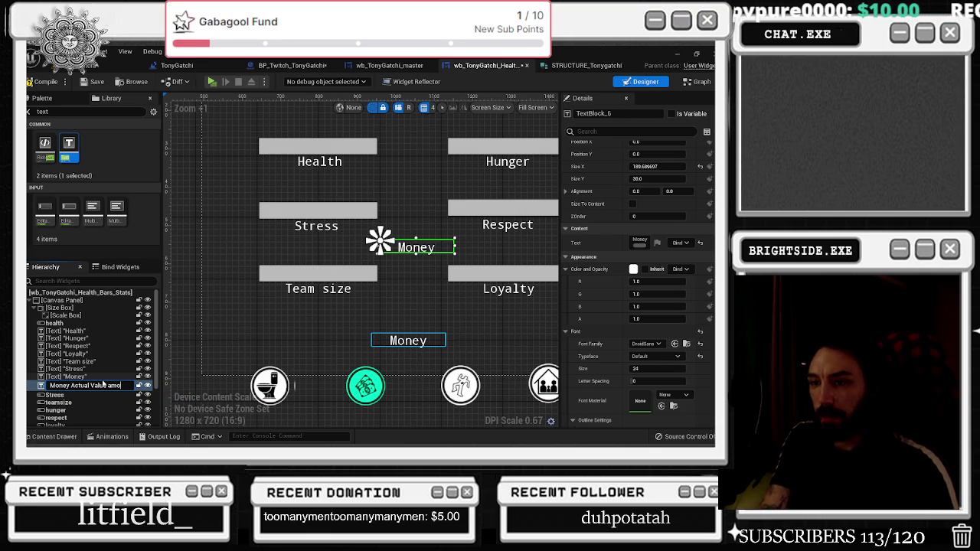
Name the duplicate MoneyActualValueamount and stack it just above the lower Money label
{"action": "type", "text": "unt"}
{"action": "key", "text": "Return"}
{"action": "mouse_move", "coordinate": [421, 248]}
{"action": "left_mouse_down"}
{"action": "mouse_move", "coordinate": [404, 317]}
{"action": "mouse_move", "coordinate": [411, 327]}
{"action": "left_mouse_up"}
{"action": "left_click_drag", "start_coordinate": [414, 328], "coordinate": [415, 327]}
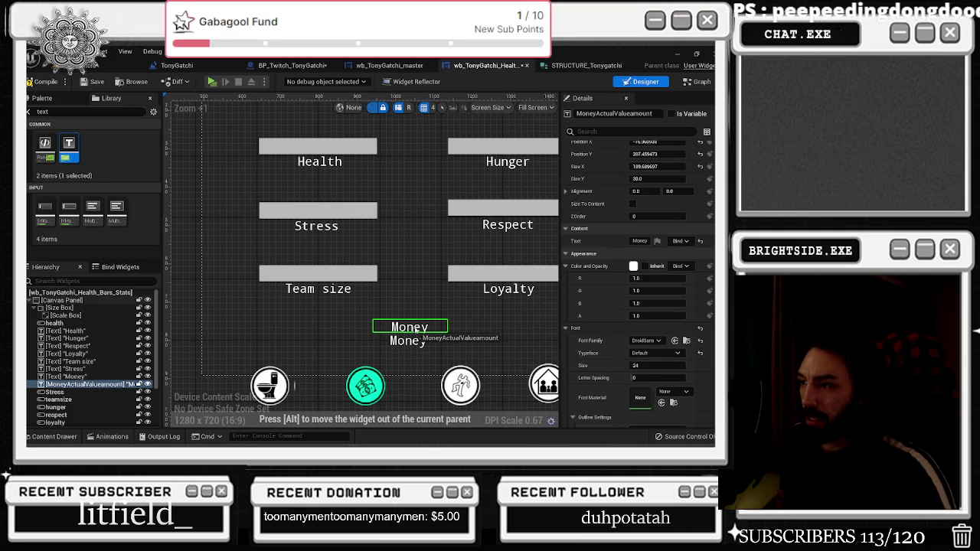
{"action": "left_click", "coordinate": [409, 342]}
{"action": "left_click_drag", "start_coordinate": [419, 345], "coordinate": [421, 335]}
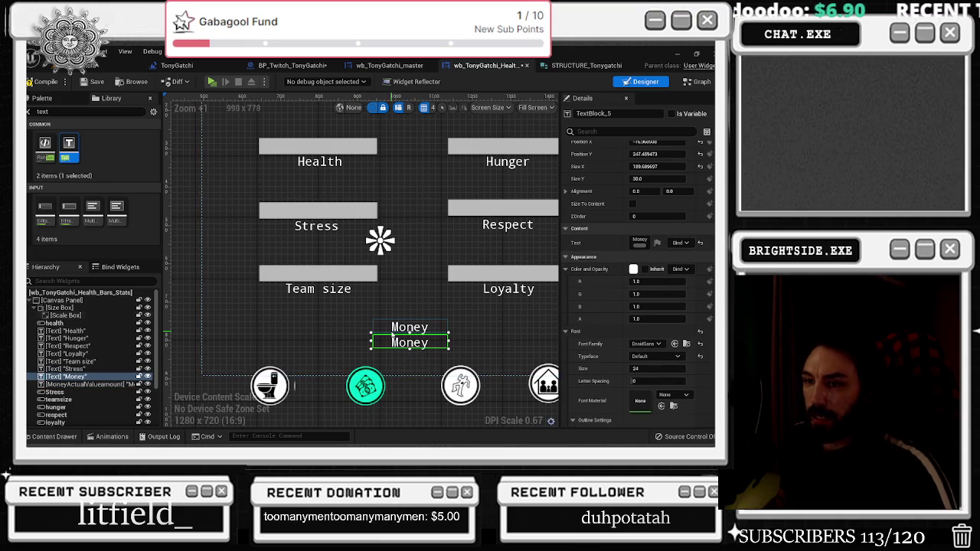
{"action": "scroll", "coordinate": [418, 331], "scroll_direction": "down", "scroll_amount": 1}
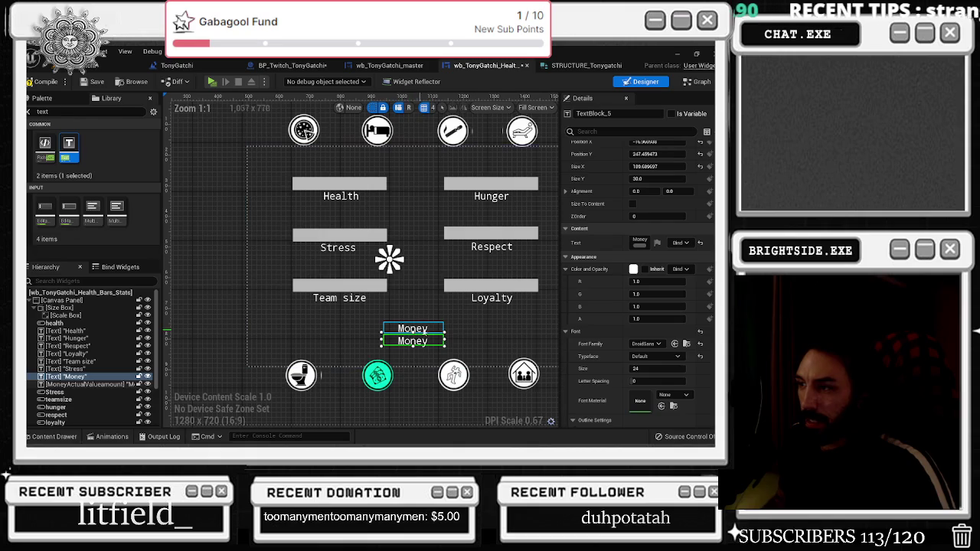
Delete the lower Money label, keeping MoneyActualValueamount beneath the bars
{"action": "left_click", "coordinate": [398, 328]}
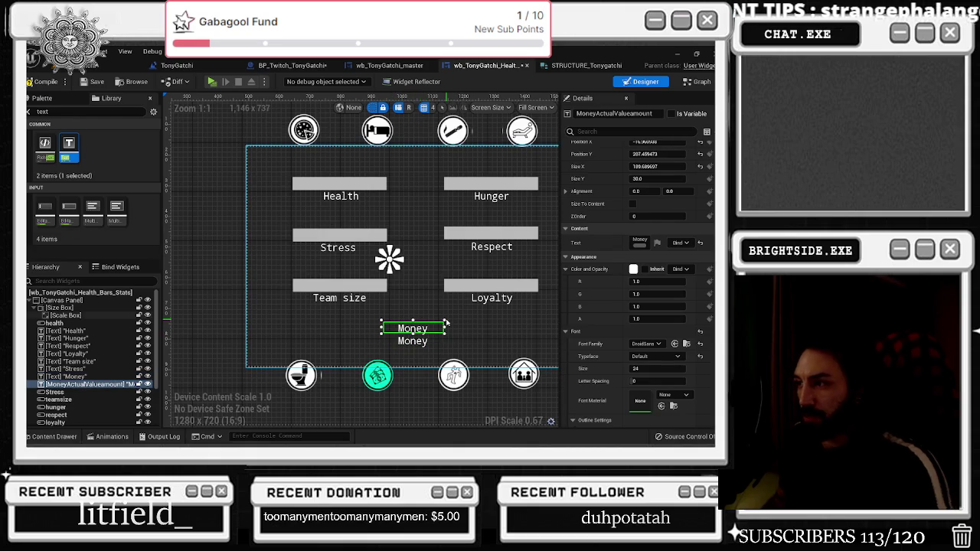
{"action": "left_click_drag", "start_coordinate": [445, 323], "coordinate": [429, 347]}
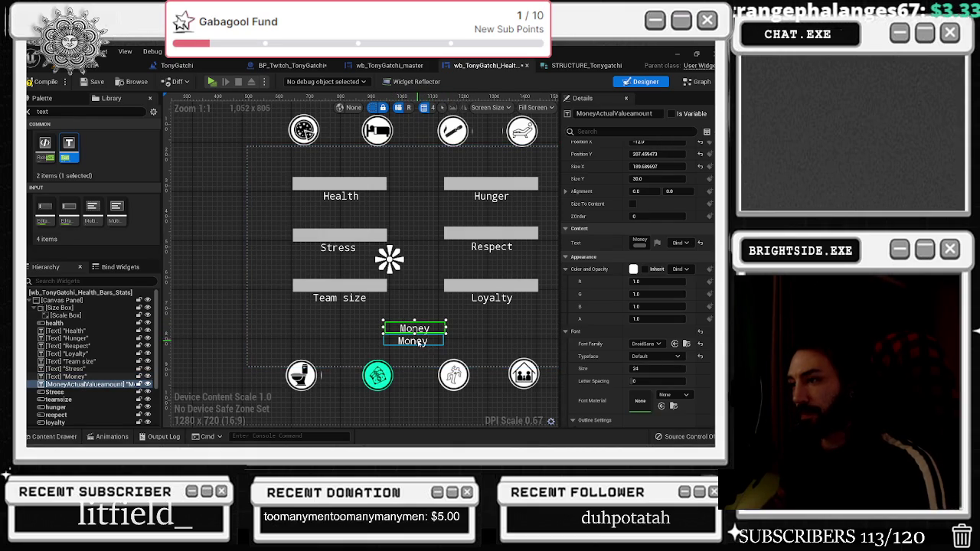
{"action": "left_click", "coordinate": [417, 341]}
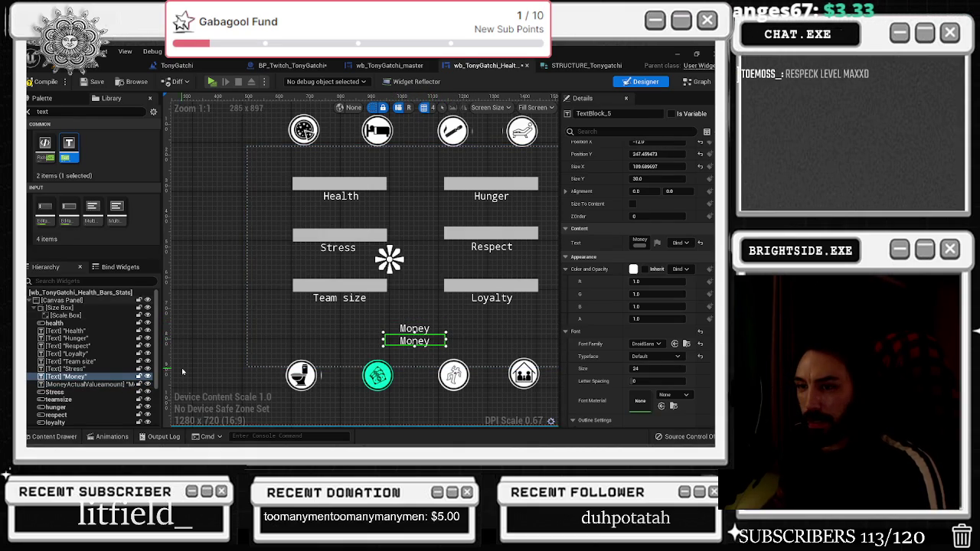
{"action": "key", "text": "Delete"}
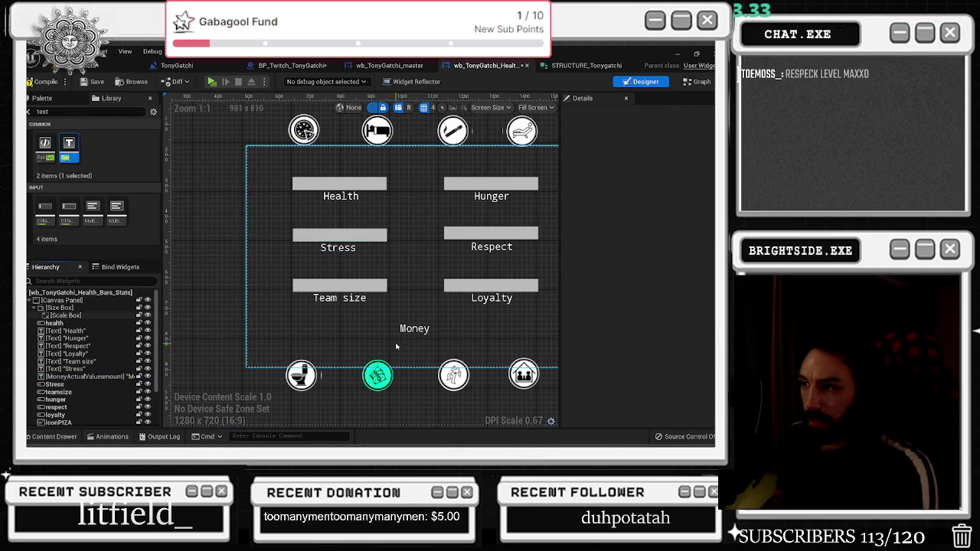
Blank out MoneyActualValueamount's text and switch to the widget's Event Graph
{"action": "left_click", "coordinate": [410, 329]}
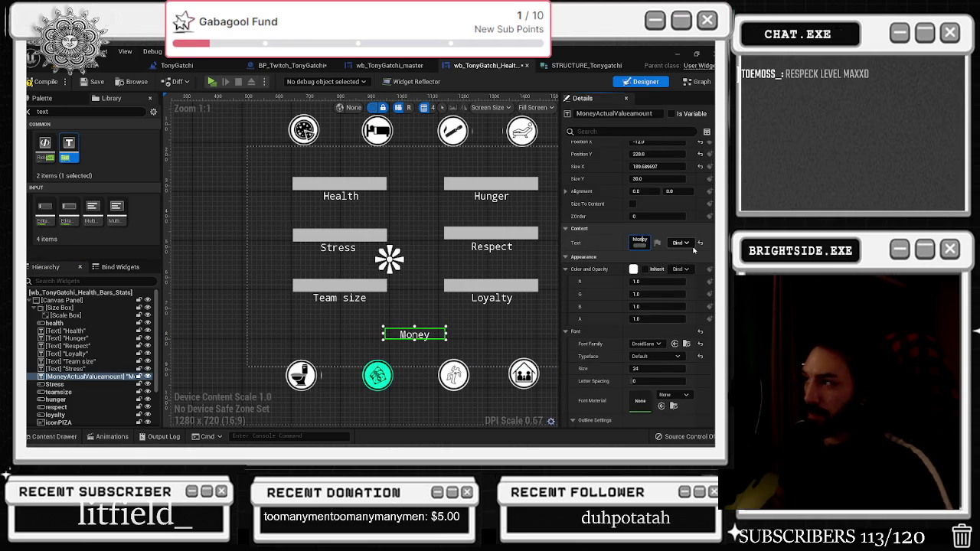
{"action": "key", "text": "ctrl+a"}
{"action": "key", "text": "BackSpace"}
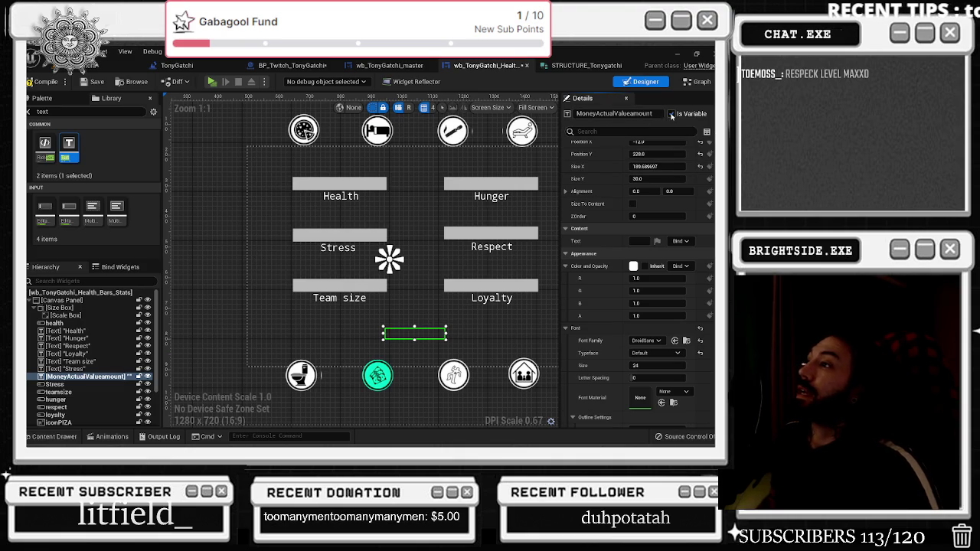
{"action": "left_click", "coordinate": [697, 82]}
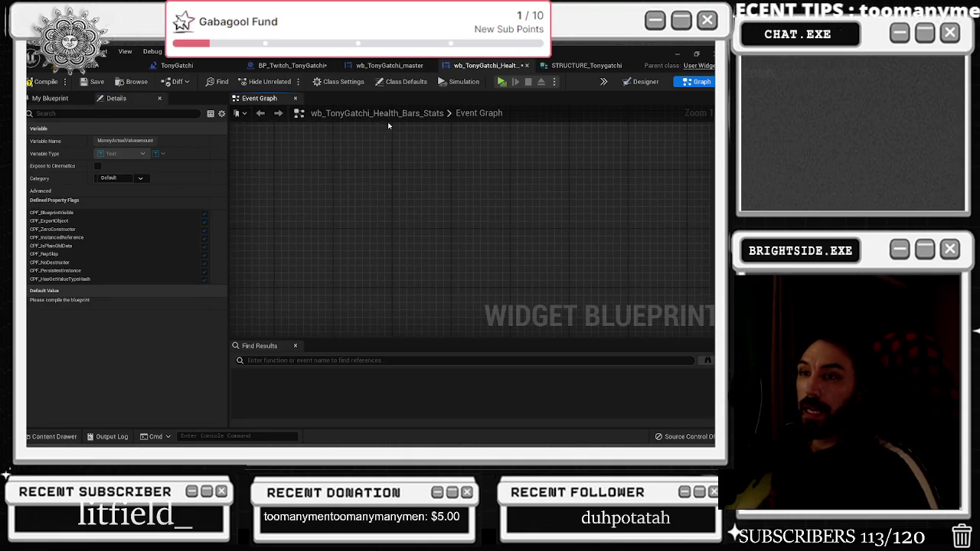
Drag out the MoneyActualValueamount variable and add a SetText node for it
{"action": "left_click", "coordinate": [50, 98]}
{"action": "mouse_move", "coordinate": [66, 364]}
{"action": "left_mouse_down"}
{"action": "mouse_move", "coordinate": [322, 229]}
{"action": "mouse_move", "coordinate": [400, 255]}
{"action": "left_mouse_up"}
{"action": "type", "text": "set text"}
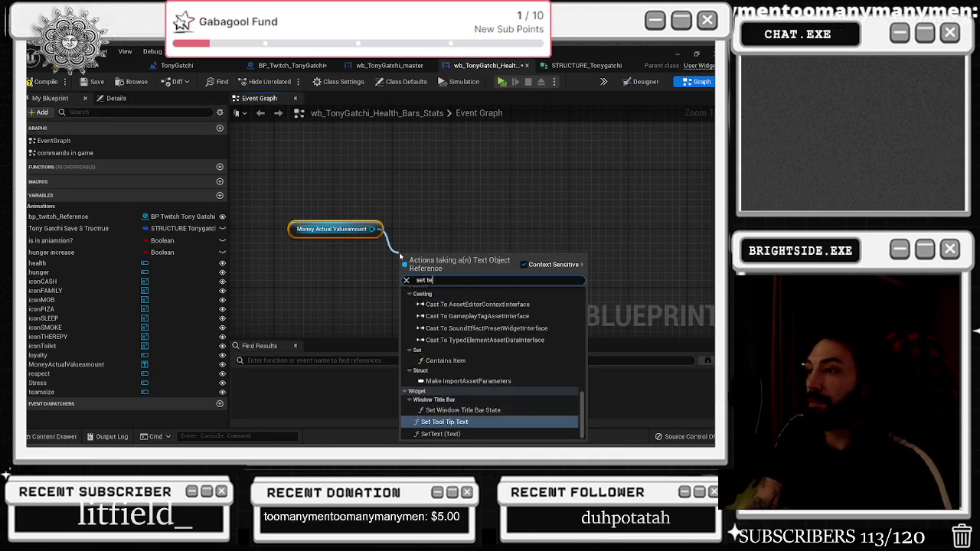
{"action": "key", "text": "Return"}
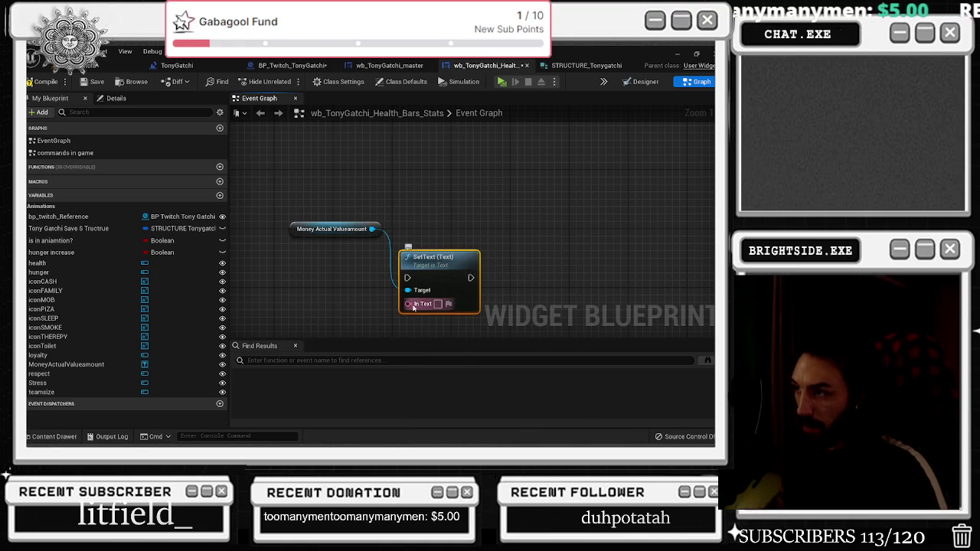
Add an Append node for the In Text input, then delete it again
{"action": "left_click_drag", "start_coordinate": [406, 301], "coordinate": [349, 312]}
{"action": "left_click", "coordinate": [315, 300]}
{"action": "right_click", "coordinate": [314, 300]}
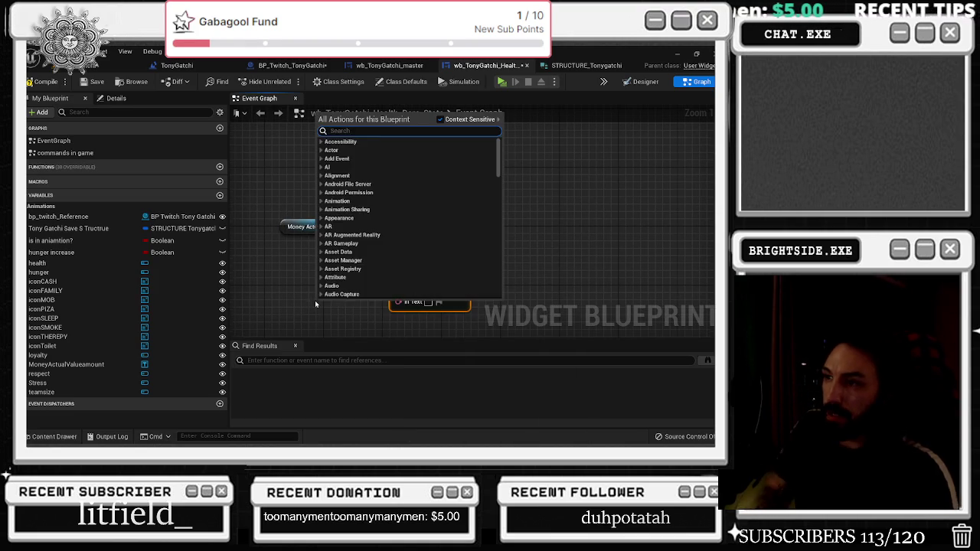
{"action": "type", "text": "append"}
{"action": "key", "text": "Return"}
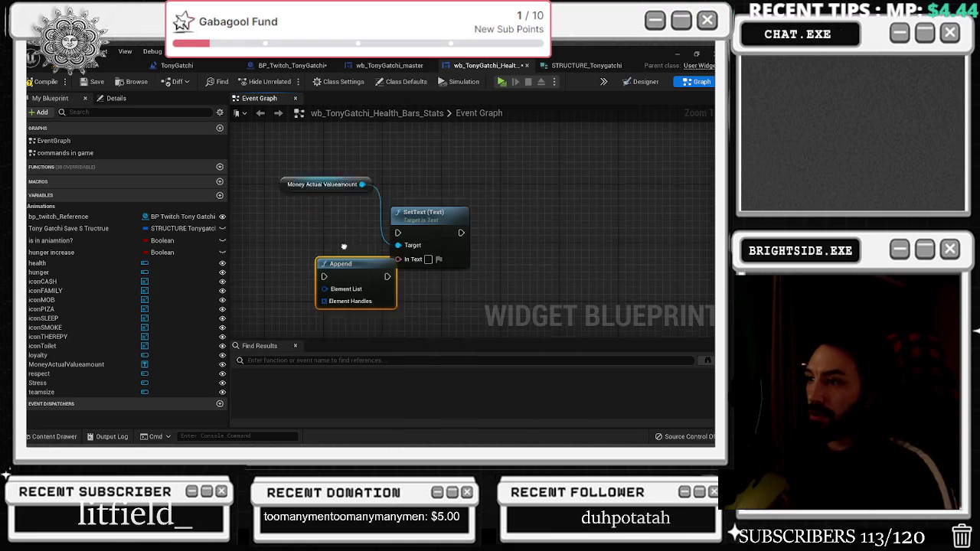
{"action": "key", "text": "Delete"}
Add an Append (string) node feeding SetText's In Text through To Text (String), and arrange the nodes
{"action": "right_click", "coordinate": [284, 253]}
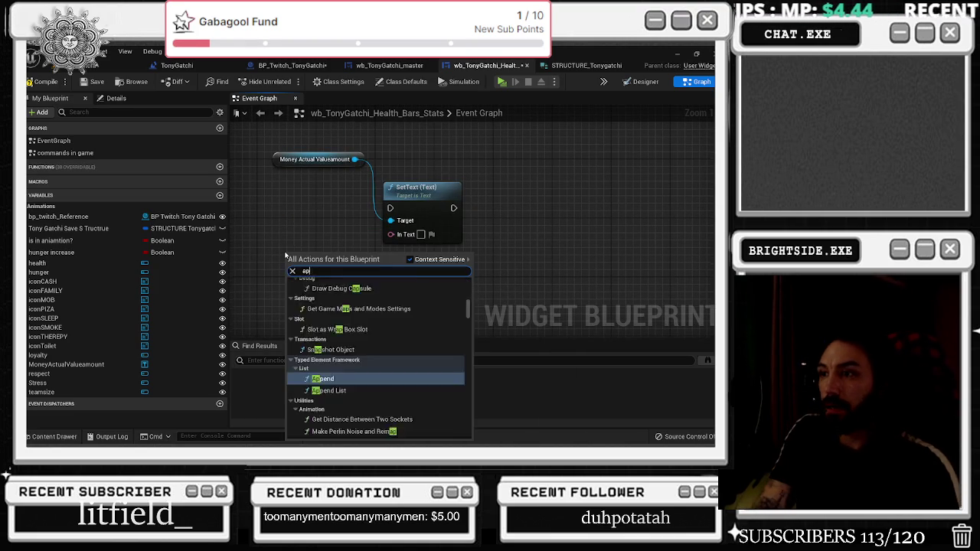
{"action": "type", "text": "append string"}
{"action": "key", "text": "Return"}
{"action": "left_click_drag", "start_coordinate": [361, 274], "coordinate": [391, 234]}
{"action": "mouse_move", "coordinate": [394, 200]}
{"action": "left_mouse_down"}
{"action": "mouse_move", "coordinate": [454, 197]}
{"action": "mouse_move", "coordinate": [474, 178]}
{"action": "mouse_move", "coordinate": [366, 225]}
{"action": "left_mouse_up"}
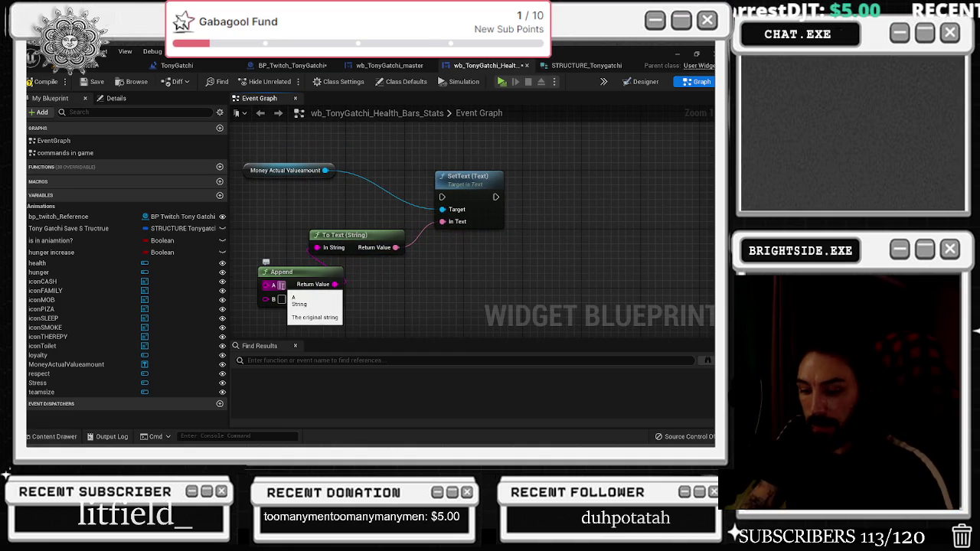
{"action": "scroll", "coordinate": [430, 230], "scroll_direction": "down", "scroll_amount": 1}
{"action": "mouse_move", "coordinate": [266, 227]}
{"action": "left_mouse_down"}
{"action": "mouse_move", "coordinate": [430, 230]}
{"action": "mouse_move", "coordinate": [372, 256]}
{"action": "left_mouse_up"}
{"action": "left_click_drag", "start_coordinate": [247, 197], "coordinate": [392, 224]}
{"action": "right_click", "coordinate": [392, 227]}
Add a Custom Event named 'show amount for Tony Stats' and wire it into SetText
{"action": "type", "text": "custom eve"}
{"action": "key", "text": "Return"}
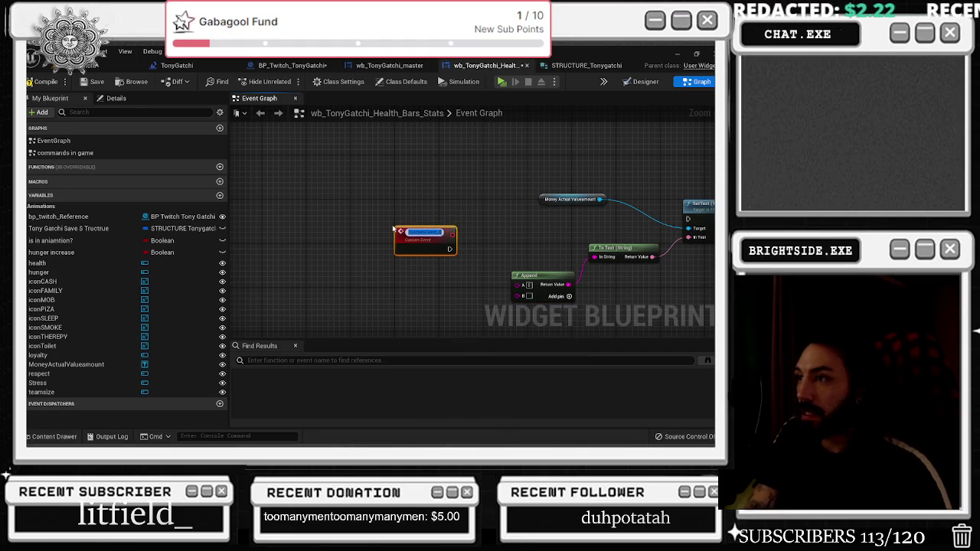
{"action": "type", "text": "show the"}
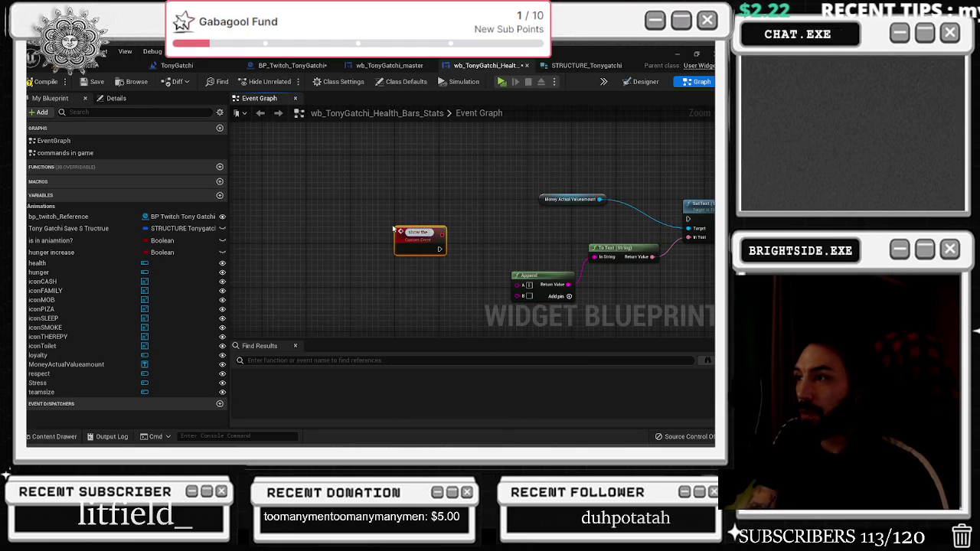
{"action": "type", "text": " amount for Tony Stats"}
{"action": "key", "text": "Return"}
{"action": "mouse_move", "coordinate": [475, 248]}
{"action": "left_mouse_down"}
{"action": "mouse_move", "coordinate": [403, 213]}
{"action": "mouse_move", "coordinate": [530, 212]}
{"action": "mouse_move", "coordinate": [464, 217]}
{"action": "left_mouse_up"}
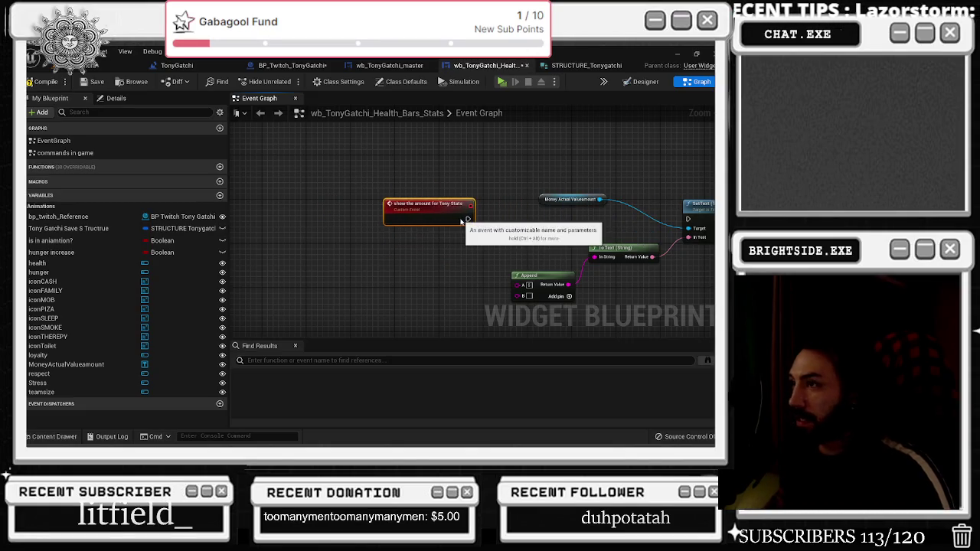
{"action": "scroll", "coordinate": [355, 225], "scroll_direction": "up", "scroll_amount": 2}
{"action": "left_click_drag", "start_coordinate": [355, 225], "coordinate": [685, 238]}
Reposition the Money Actual Valueamount getter and box-select the event's nodes together
{"action": "scroll", "coordinate": [297, 232], "scroll_direction": "up", "scroll_amount": 2}
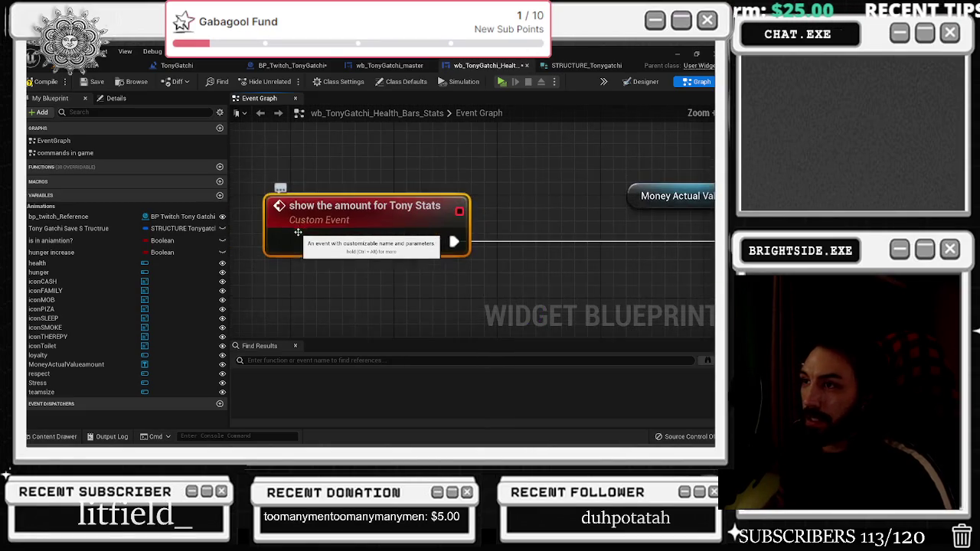
{"action": "scroll", "coordinate": [298, 232], "scroll_direction": "up", "scroll_amount": 1}
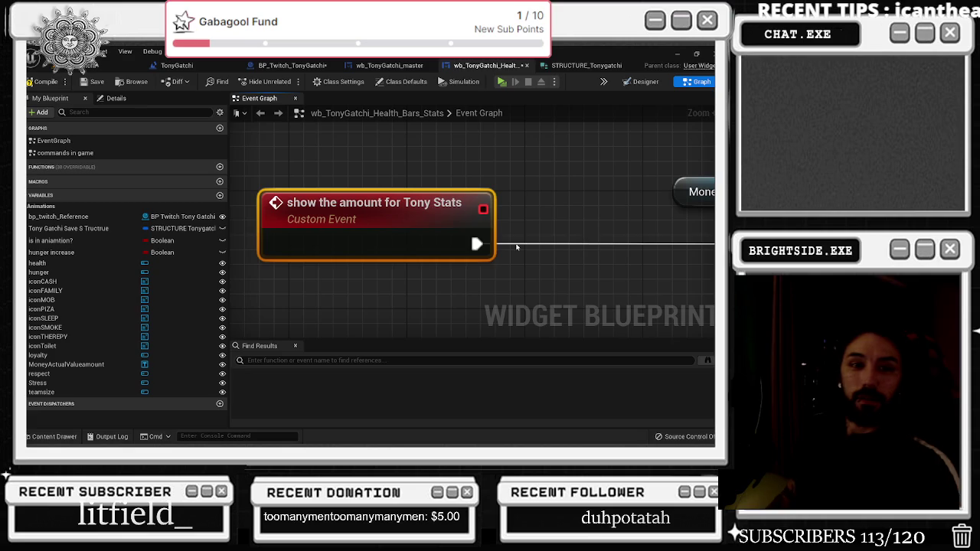
{"action": "scroll", "coordinate": [391, 217], "scroll_direction": "down", "scroll_amount": 1}
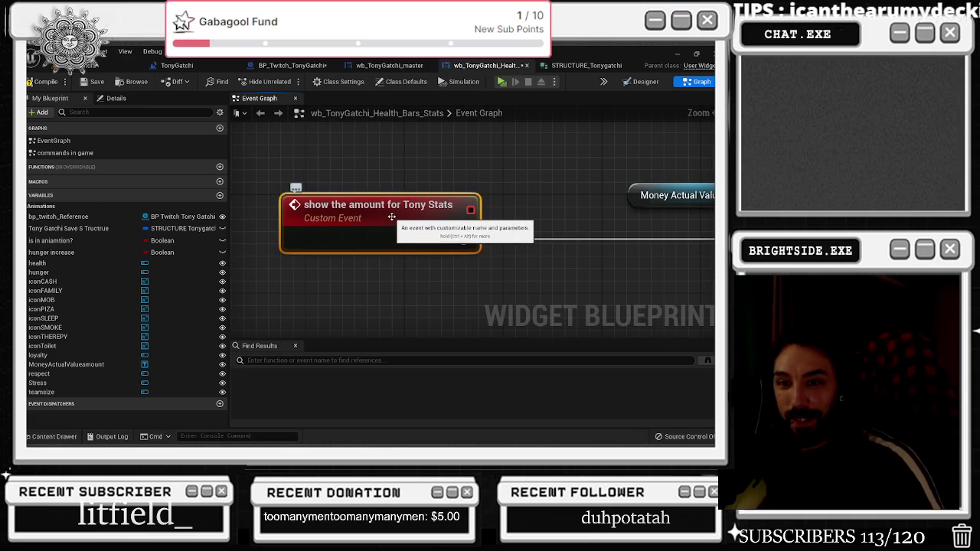
{"action": "scroll", "coordinate": [391, 217], "scroll_direction": "down", "scroll_amount": 2}
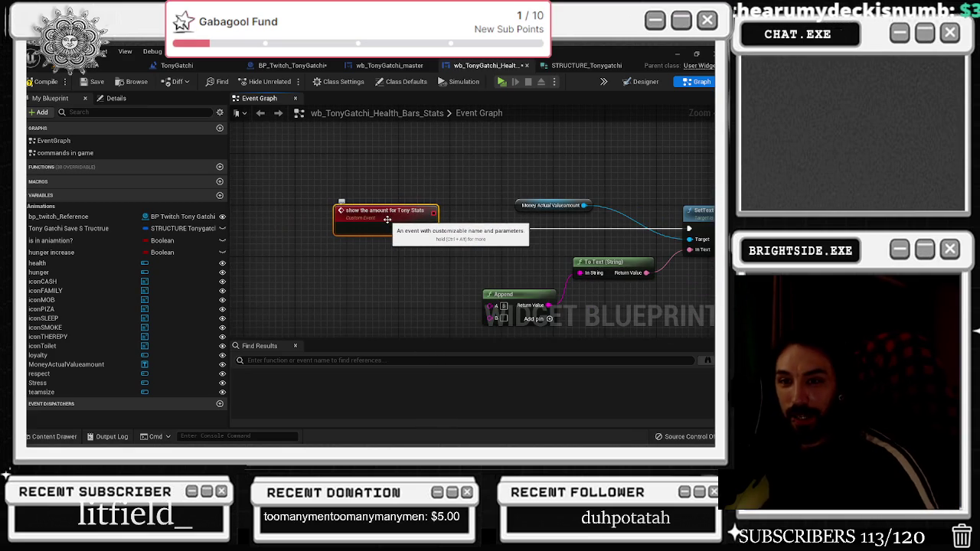
{"action": "scroll", "coordinate": [264, 245], "scroll_direction": "down", "scroll_amount": 3}
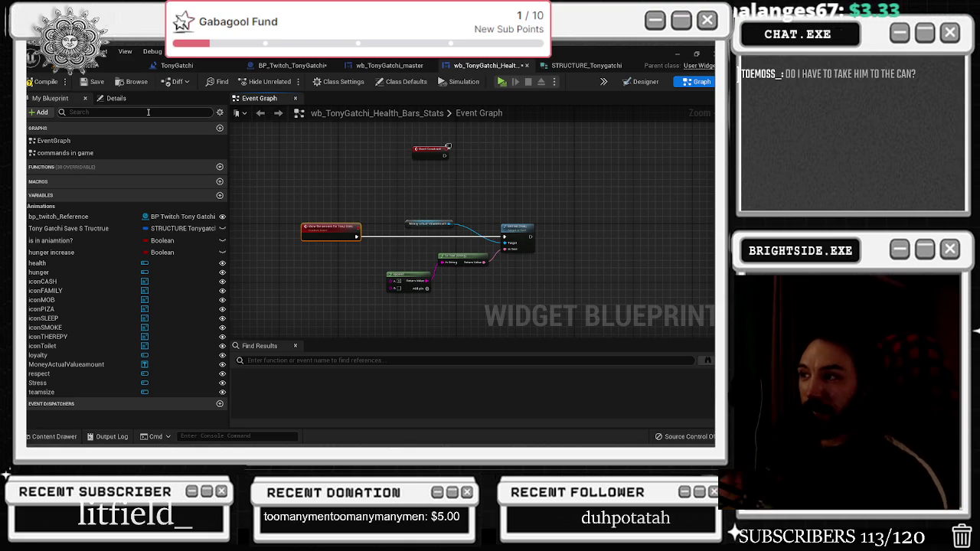
{"action": "left_click_drag", "start_coordinate": [407, 223], "coordinate": [432, 203]}
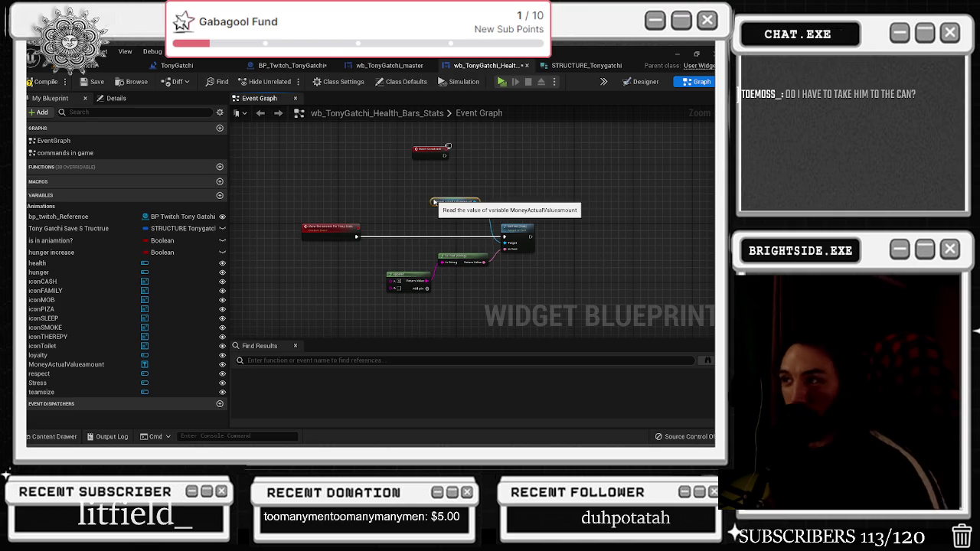
{"action": "left_click_drag", "start_coordinate": [299, 196], "coordinate": [512, 295]}
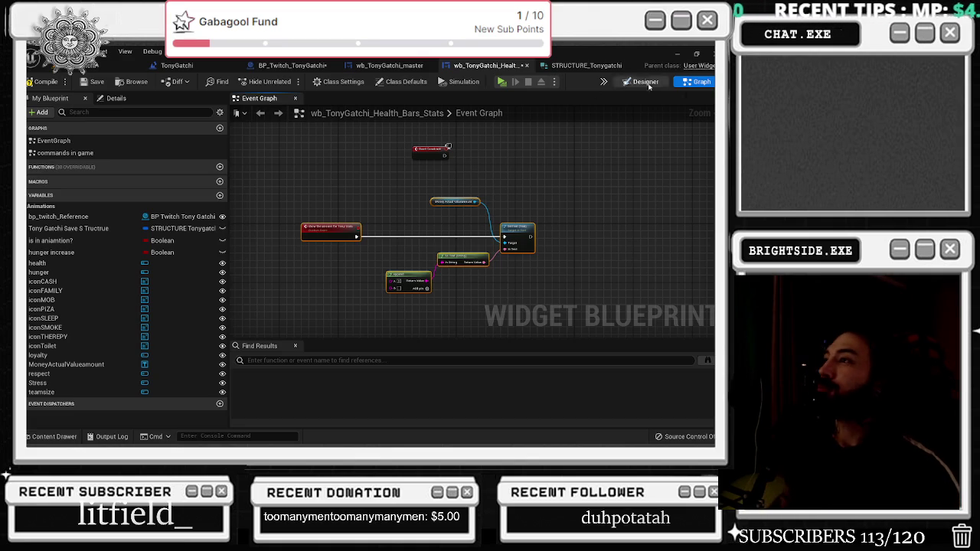
Return to the wb_TonyGatchi_master Designer, select TonySprite under the Scale Box, and open the Content Drawer
{"action": "left_click", "coordinate": [585, 65]}
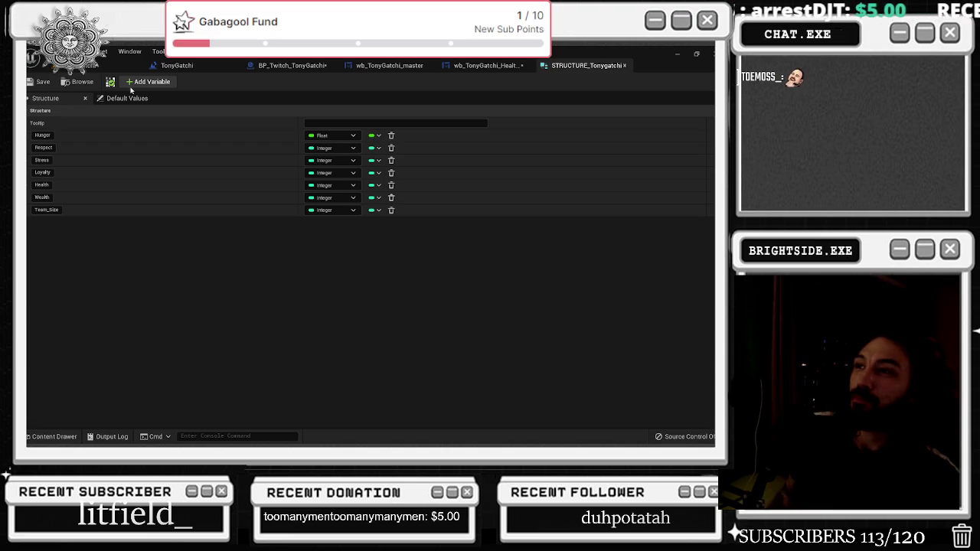
{"action": "left_click", "coordinate": [383, 66]}
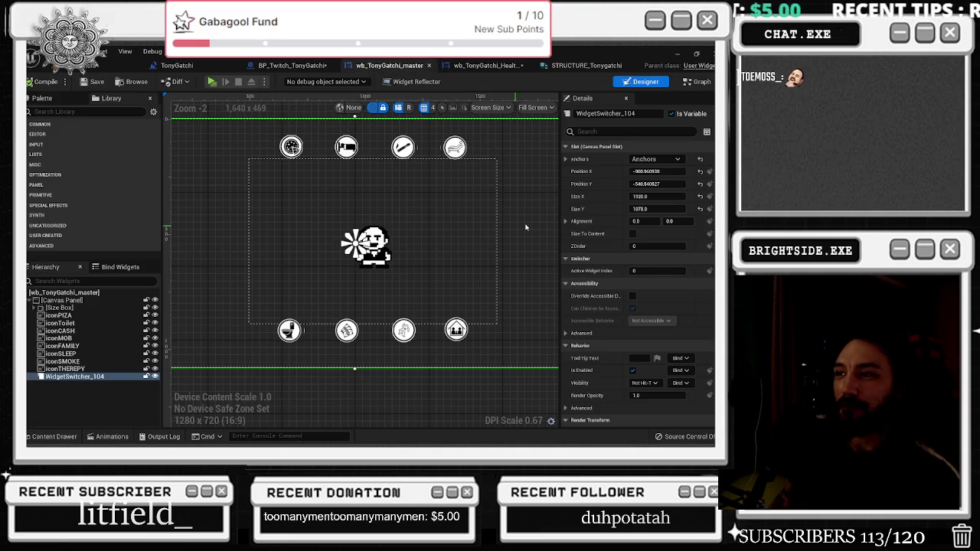
{"action": "left_click", "coordinate": [483, 238]}
{"action": "left_click", "coordinate": [517, 259]}
{"action": "scroll", "coordinate": [375, 252], "scroll_direction": "up", "scroll_amount": 1}
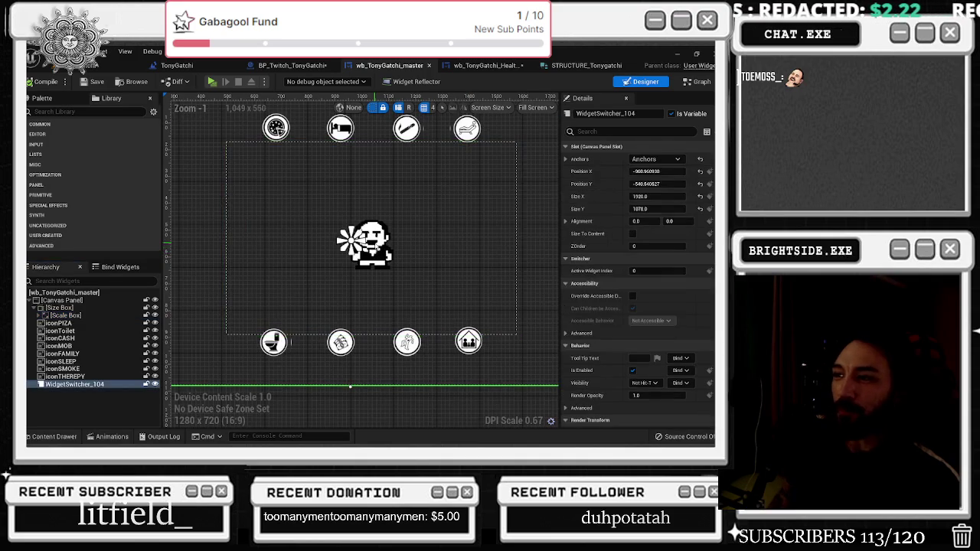
{"action": "left_click", "coordinate": [39, 314]}
{"action": "left_click", "coordinate": [71, 322]}
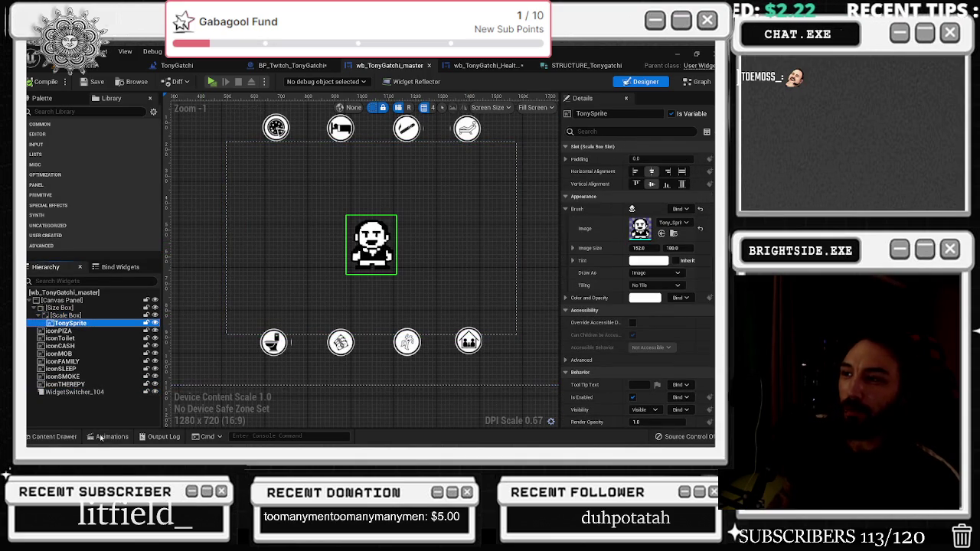
{"action": "left_click", "coordinate": [675, 233]}
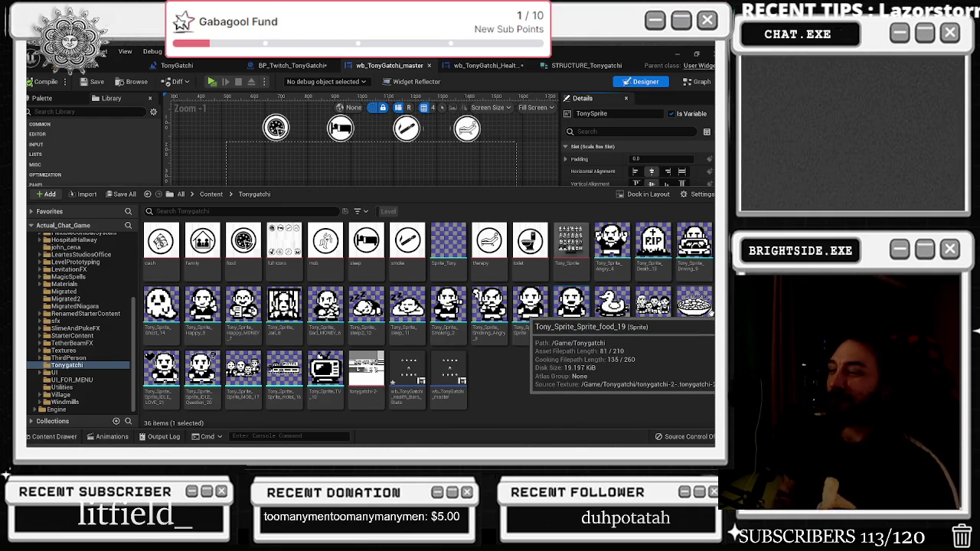
Browse the Tonygatchi sprites and open Tony_Sprite_Sprite_MOB_17 in the Sprite Editor
{"action": "left_click", "coordinate": [571, 306]}
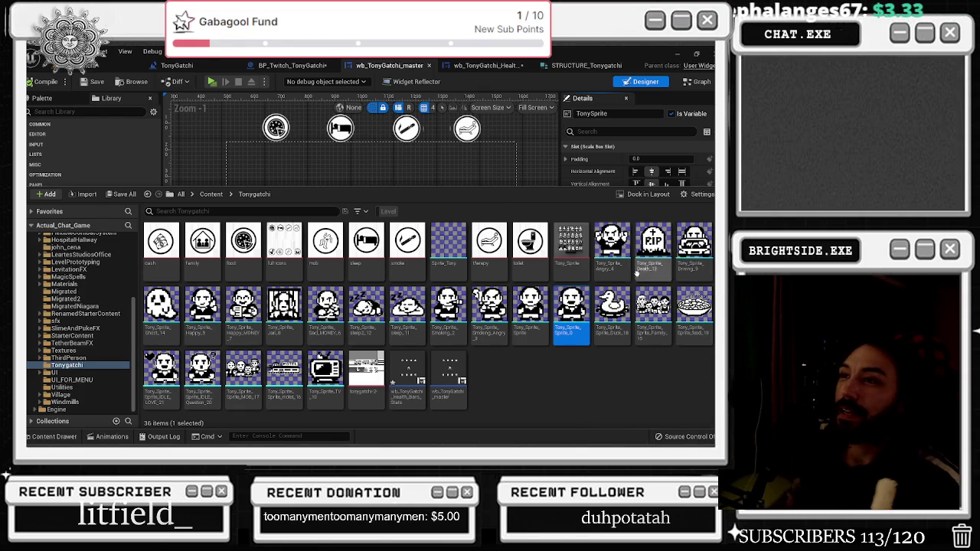
{"action": "left_click", "coordinate": [425, 168]}
{"action": "scroll", "coordinate": [291, 356], "scroll_direction": "up", "scroll_amount": 2}
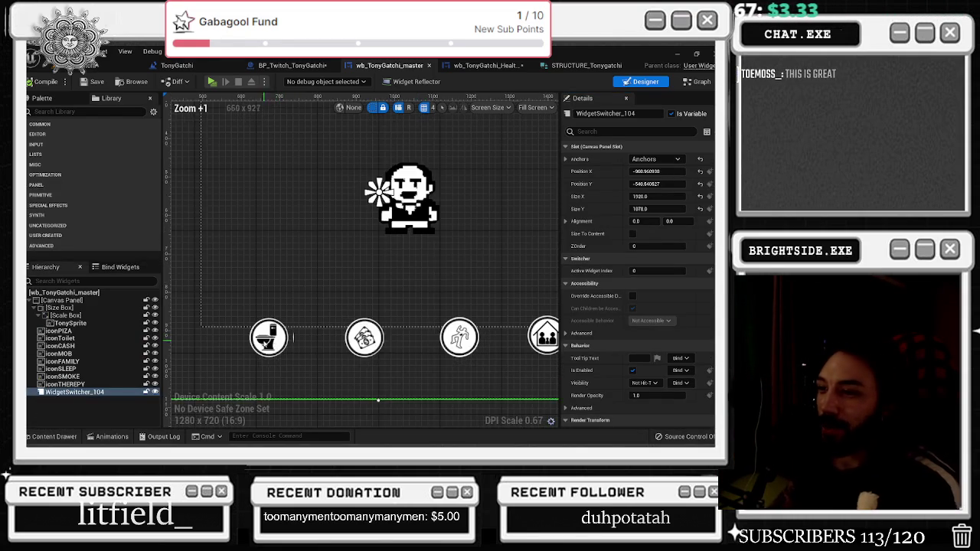
{"action": "scroll", "coordinate": [336, 280], "scroll_direction": "down", "scroll_amount": 2}
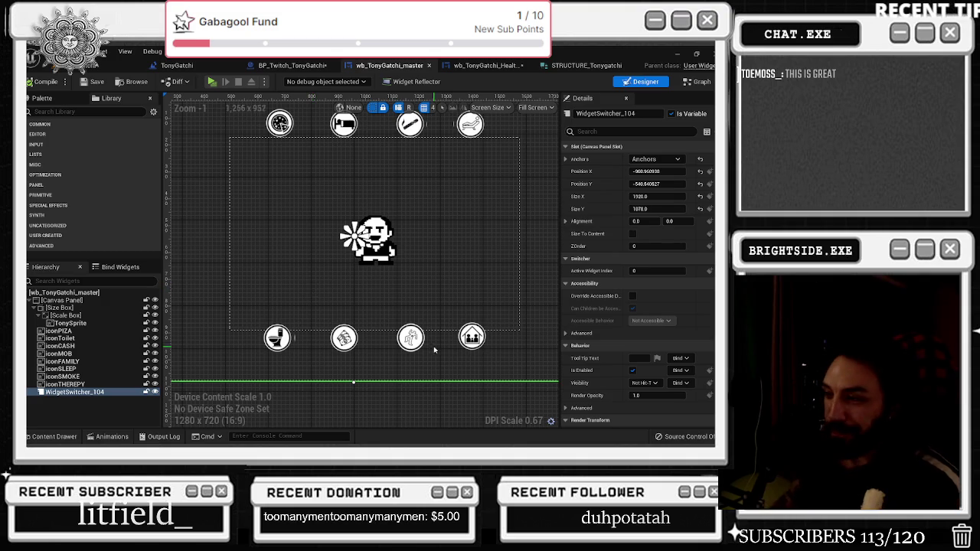
{"action": "scroll", "coordinate": [395, 335], "scroll_direction": "up", "scroll_amount": 3}
{"action": "scroll", "coordinate": [395, 325], "scroll_direction": "down", "scroll_amount": 3}
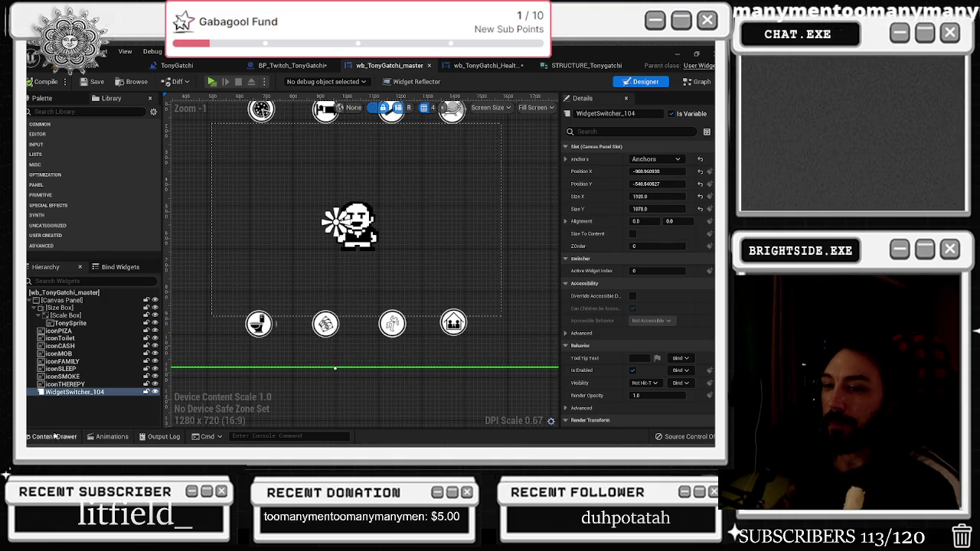
{"action": "key", "text": "ctrl+space"}
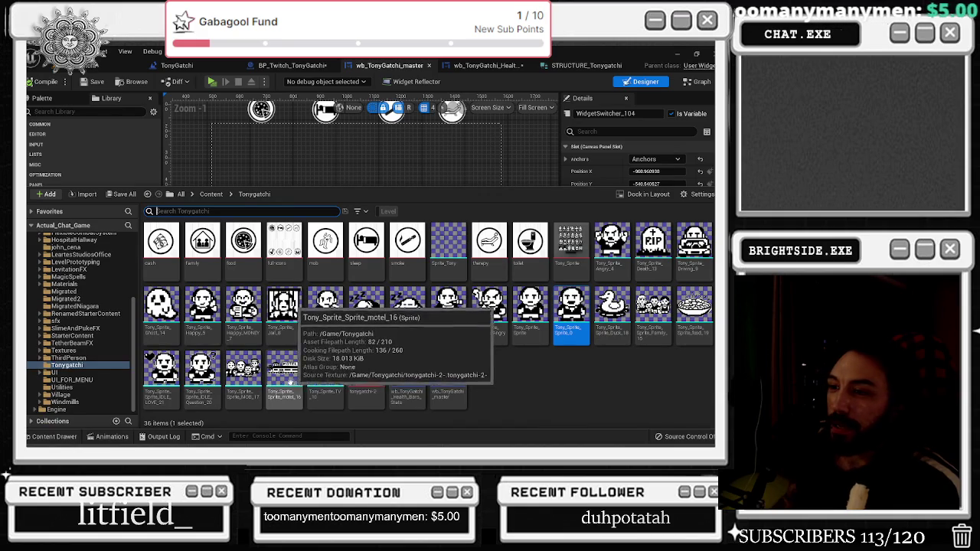
{"action": "left_click", "coordinate": [256, 379]}
{"action": "double_click", "coordinate": [257, 379]}
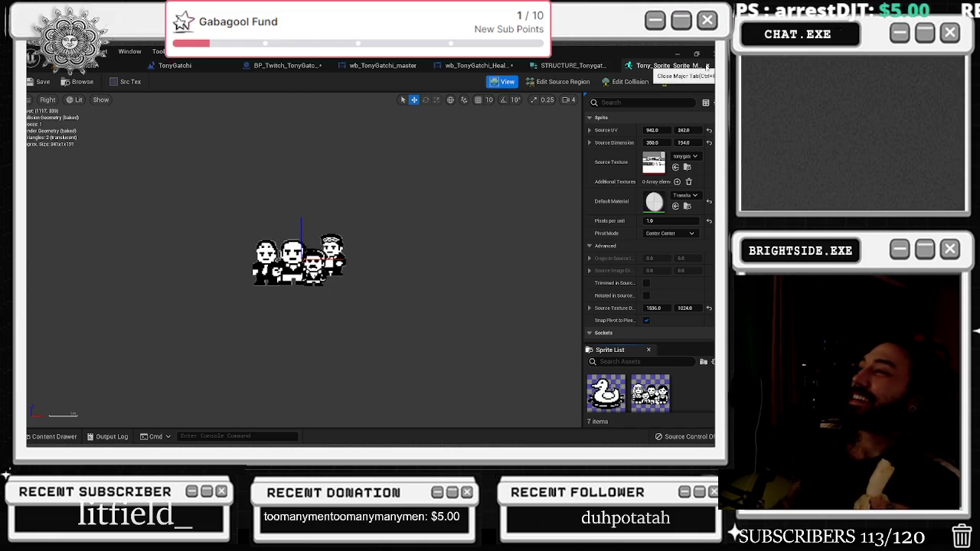
Close the sprite editor, go to the TonyGatchi level blueprint, and show the Tonygatchi folder in the Content Drawer
{"action": "left_click", "coordinate": [707, 66]}
{"action": "left_click", "coordinate": [177, 65]}
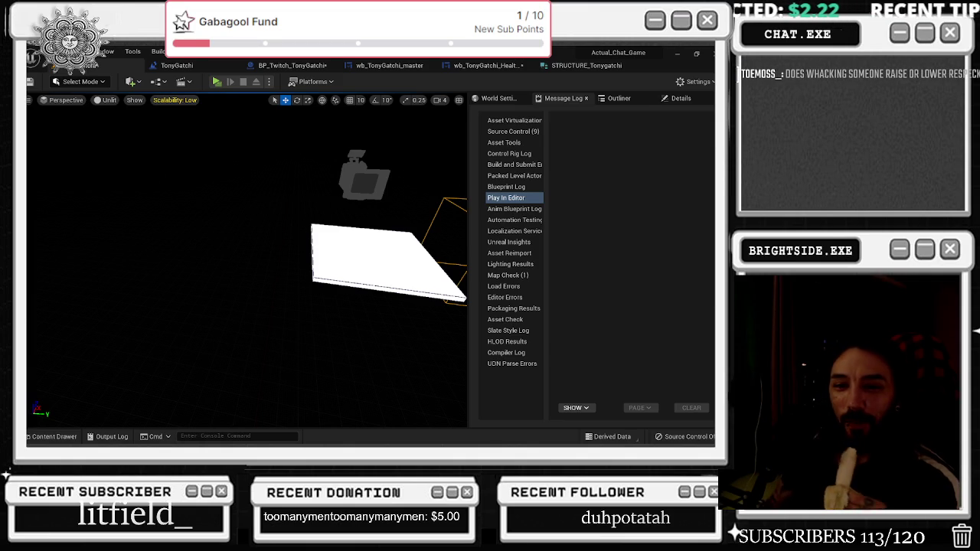
{"action": "left_click", "coordinate": [482, 65]}
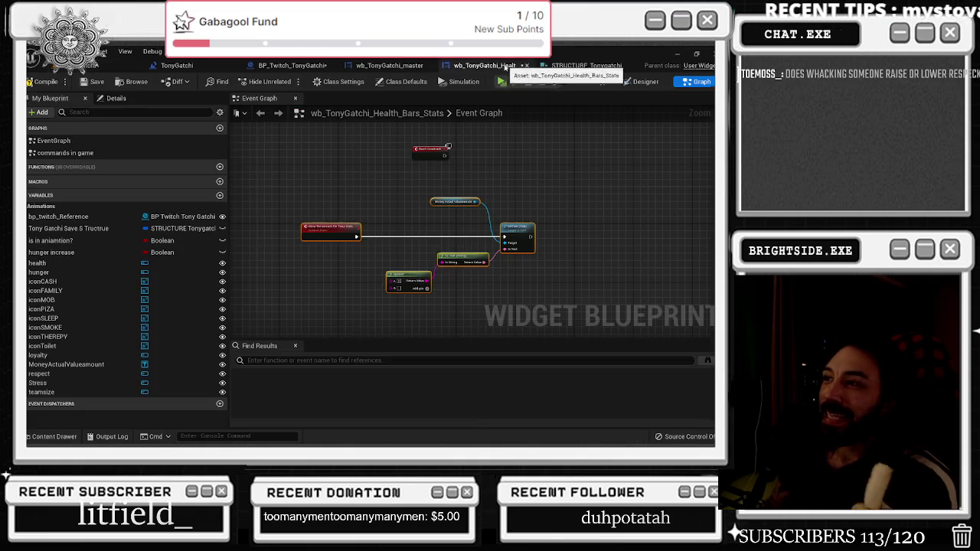
{"action": "left_click", "coordinate": [177, 65]}
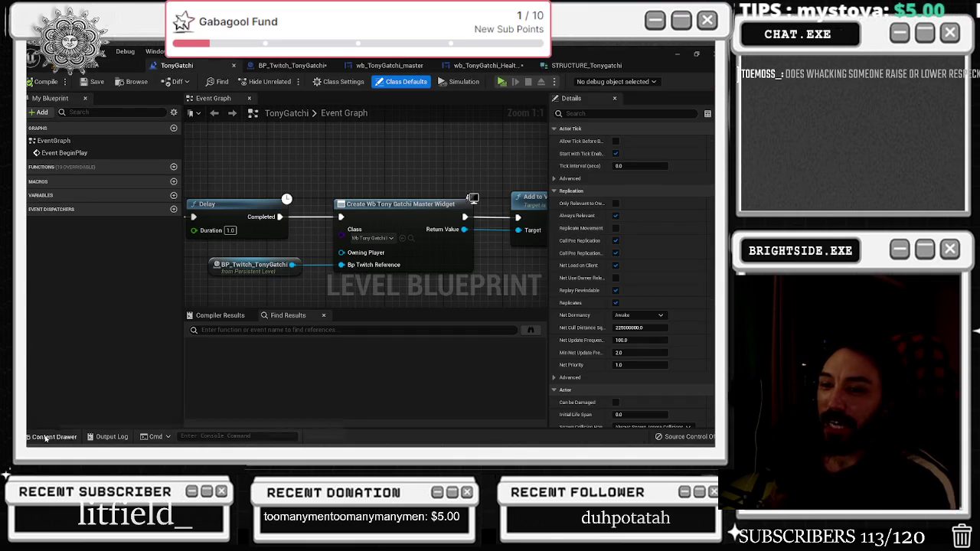
{"action": "left_click", "coordinate": [54, 436]}
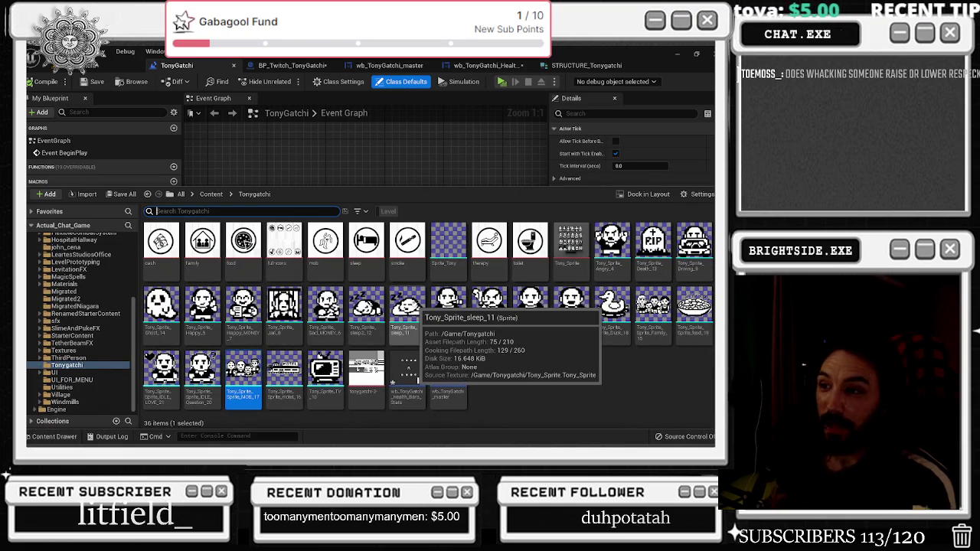
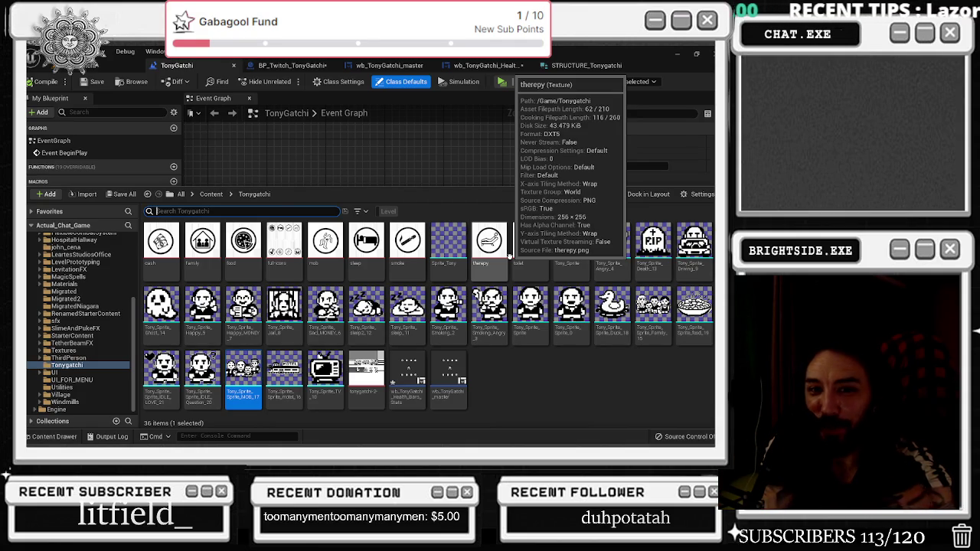
Clear the current sprite selection in the editor
{"action": "left_click", "coordinate": [537, 360]}
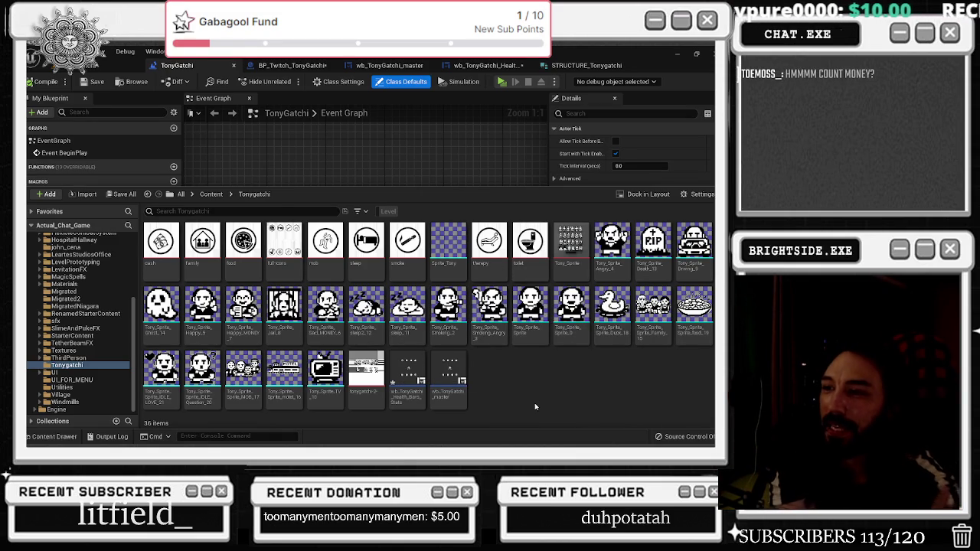
{"action": "mouse_move", "coordinate": [242, 317]}
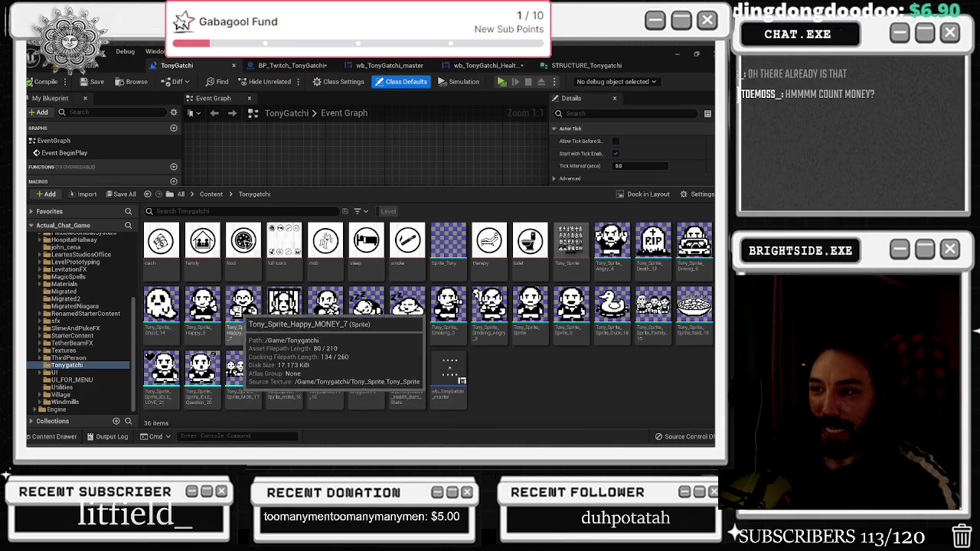
{"action": "mouse_move", "coordinate": [444, 325]}
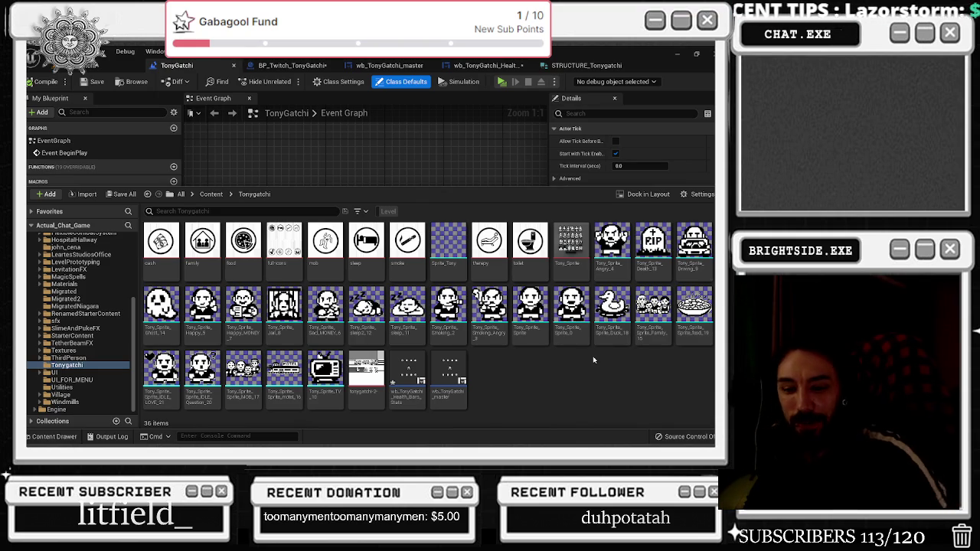
Switch to the YouTube browser and open the recommended 35-minute commentary video from the sidebar
{"action": "key", "text": "alt+Tab"}
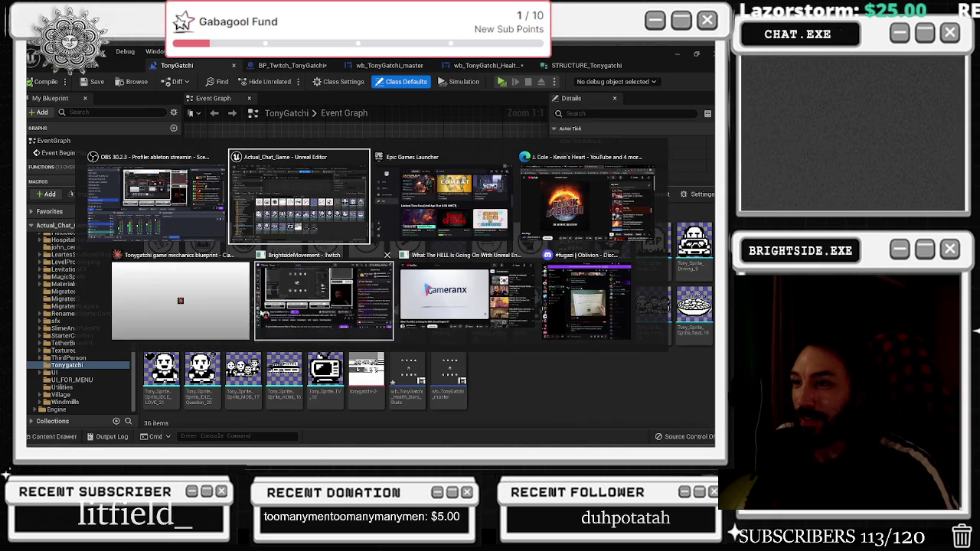
{"action": "key", "text": "alt+Tab"}
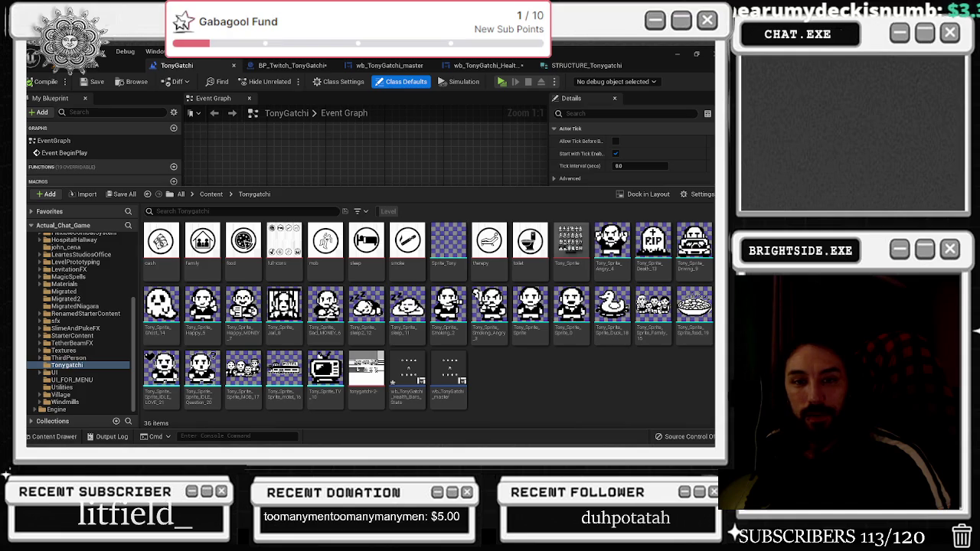
{"action": "key", "text": "alt+Tab"}
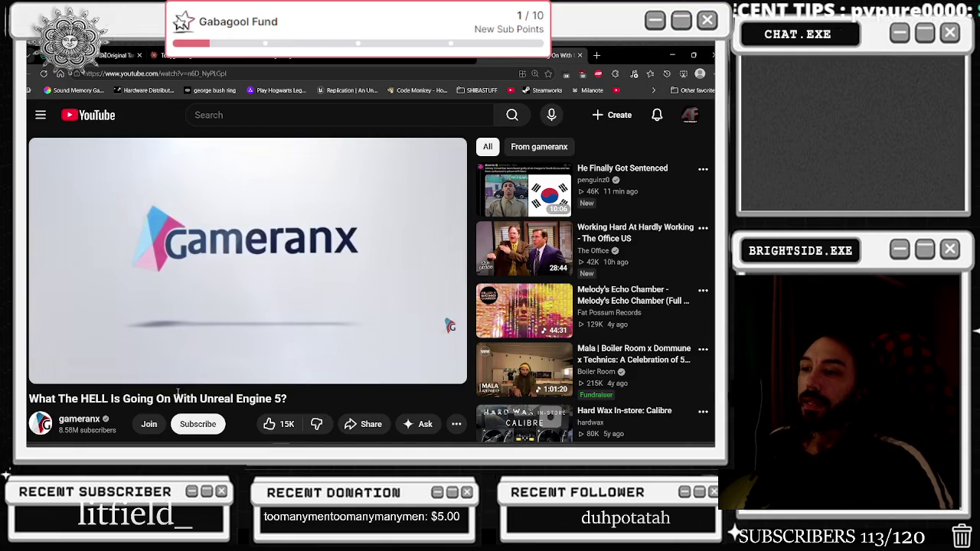
{"action": "mouse_move", "coordinate": [394, 67]}
{"action": "scroll", "coordinate": [247, 283], "scroll_direction": "down", "scroll_amount": 15}
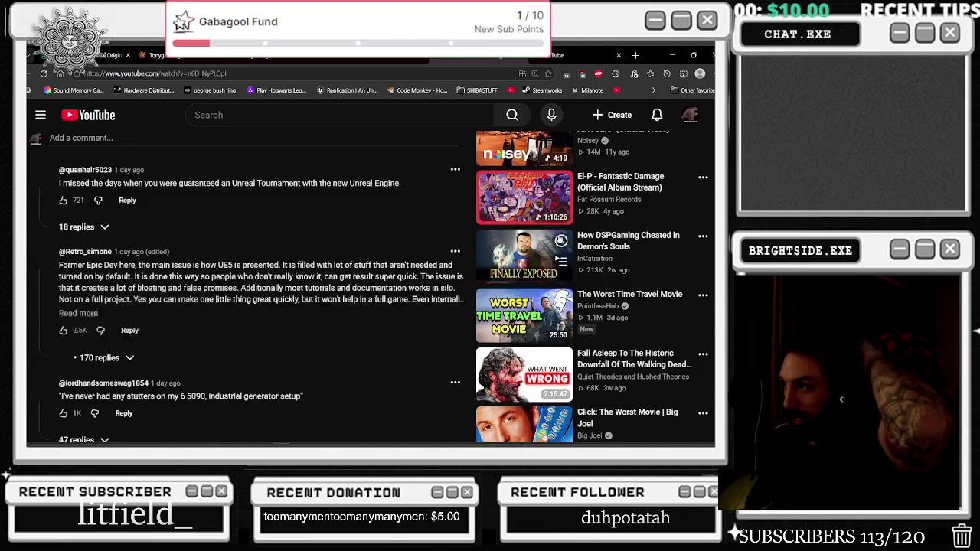
{"action": "scroll", "coordinate": [550, 245], "scroll_direction": "down", "scroll_amount": 10}
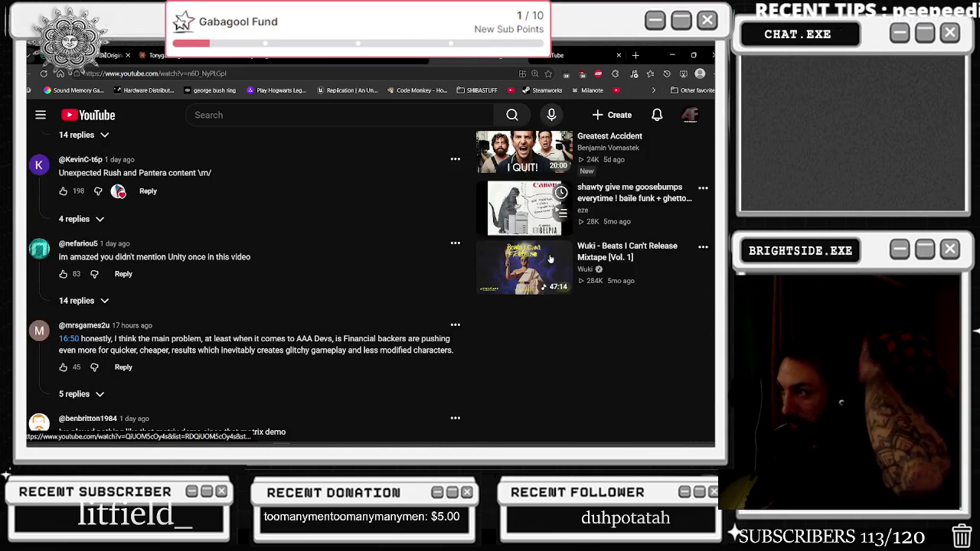
{"action": "scroll", "coordinate": [550, 258], "scroll_direction": "down", "scroll_amount": 10}
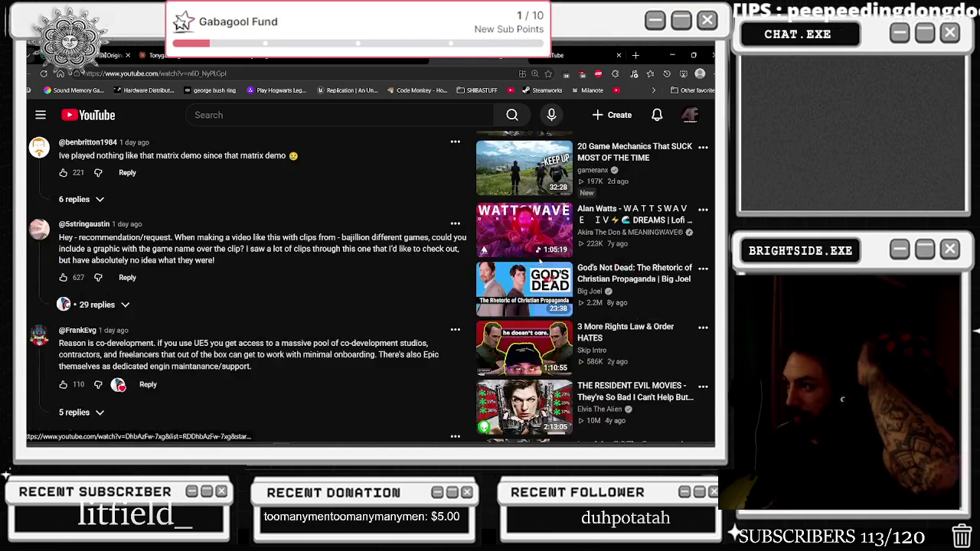
{"action": "scroll", "coordinate": [539, 260], "scroll_direction": "down", "scroll_amount": 4}
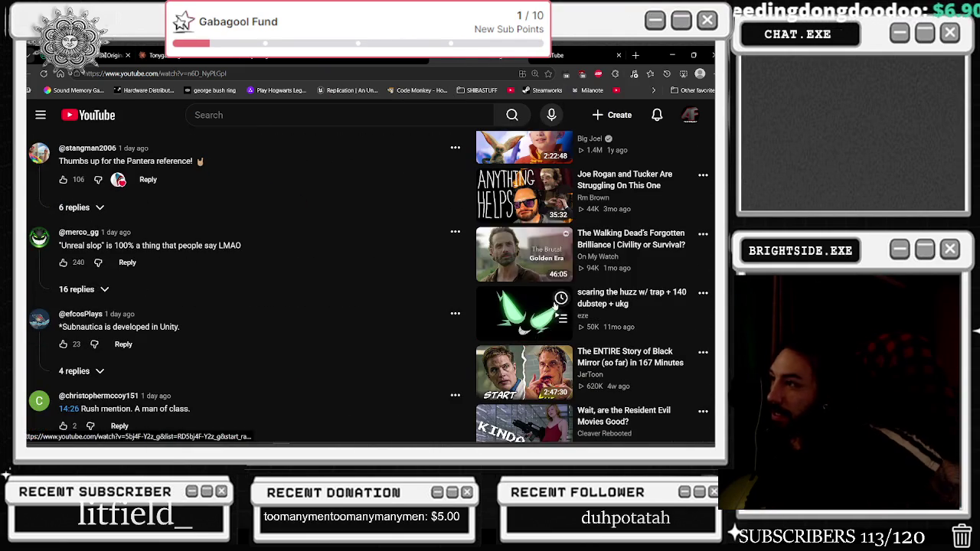
{"action": "left_click", "coordinate": [603, 198]}
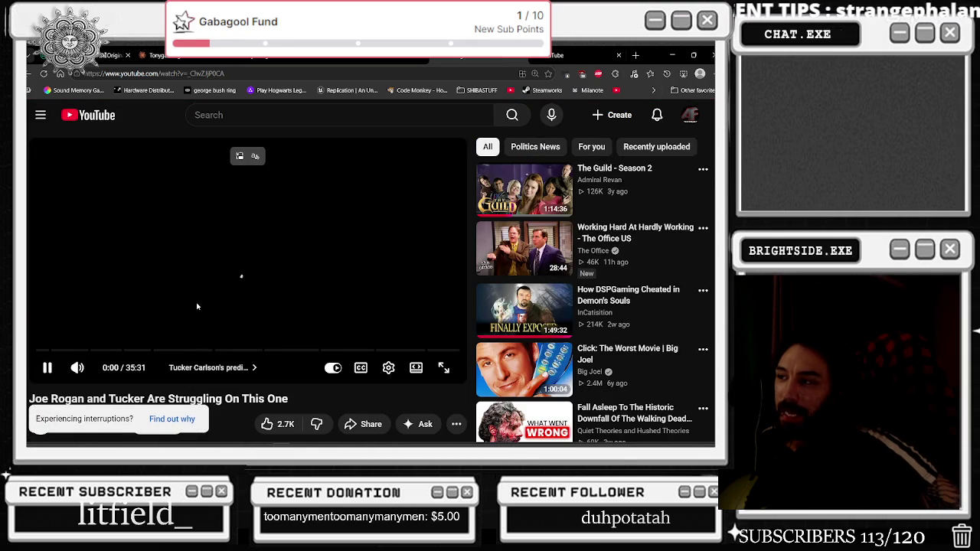
Pause the video and go to its creator's channel page
{"action": "left_click", "coordinate": [213, 307]}
{"action": "scroll", "coordinate": [211, 306], "scroll_direction": "down", "scroll_amount": 1}
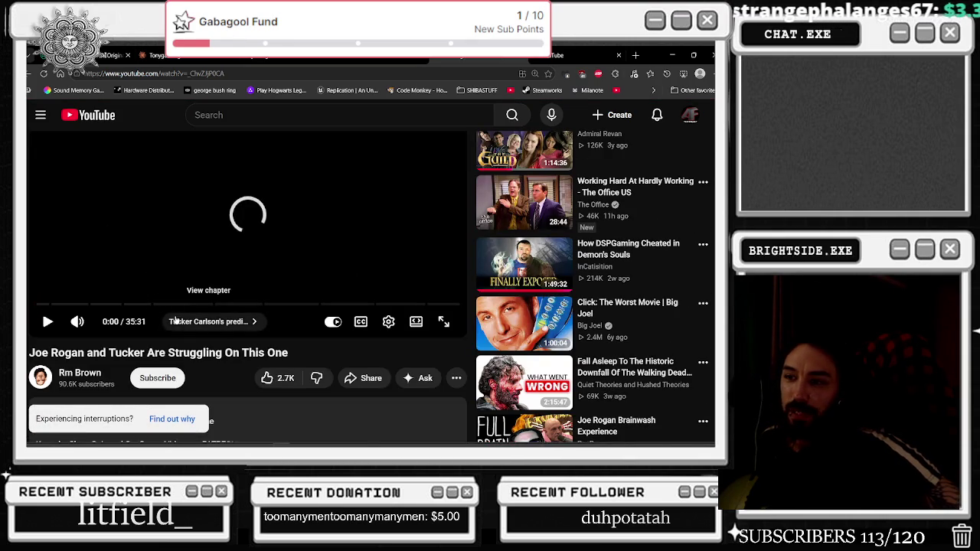
{"action": "scroll", "coordinate": [88, 290], "scroll_direction": "down", "scroll_amount": 2}
{"action": "left_click", "coordinate": [87, 285]}
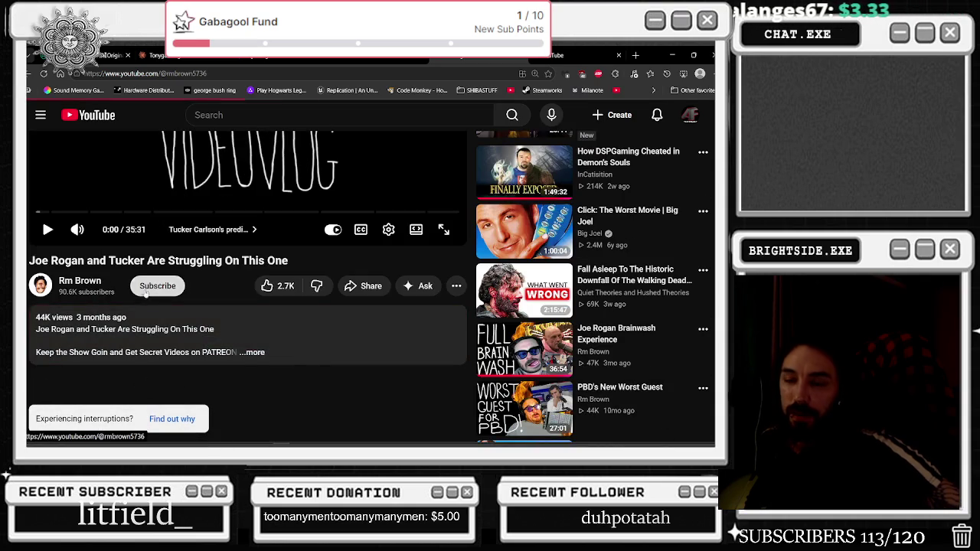
{"action": "scroll", "coordinate": [206, 323], "scroll_direction": "down", "scroll_amount": 2}
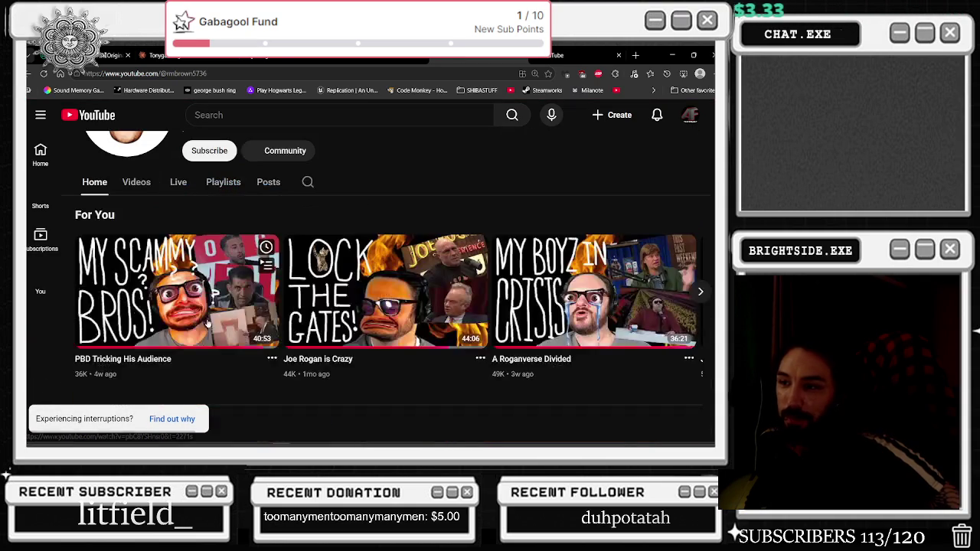
Browse the channel's latest uploads in the Videos tab, then shrink the browser over the editor
{"action": "left_click", "coordinate": [136, 182]}
{"action": "scroll", "coordinate": [212, 247], "scroll_direction": "down", "scroll_amount": 2}
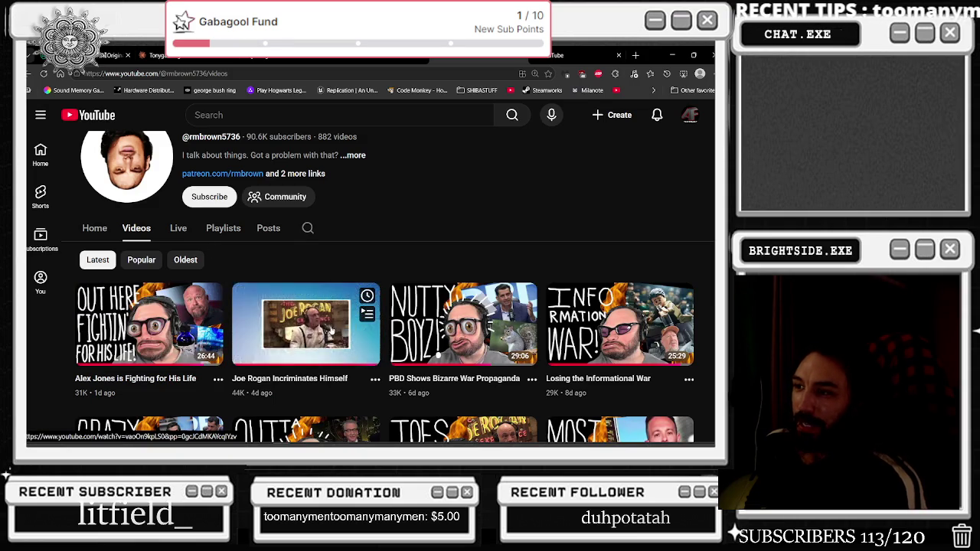
{"action": "scroll", "coordinate": [323, 334], "scroll_direction": "down", "scroll_amount": 1}
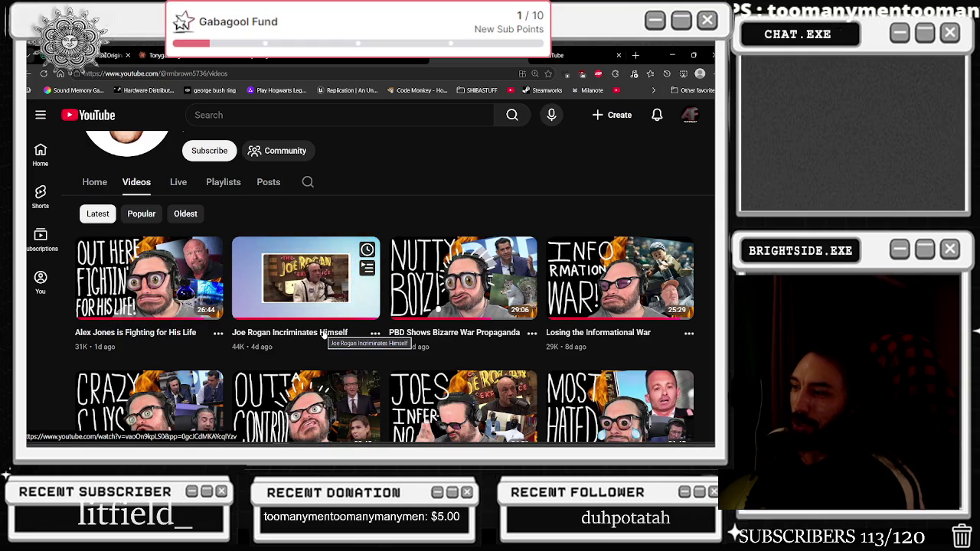
{"action": "scroll", "coordinate": [352, 341], "scroll_direction": "down", "scroll_amount": 2}
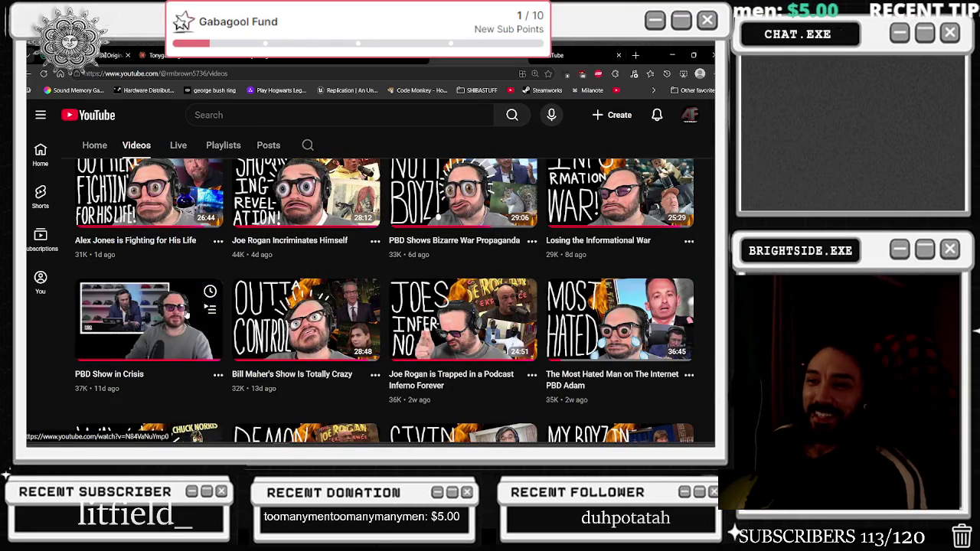
{"action": "scroll", "coordinate": [302, 331], "scroll_direction": "down", "scroll_amount": 2}
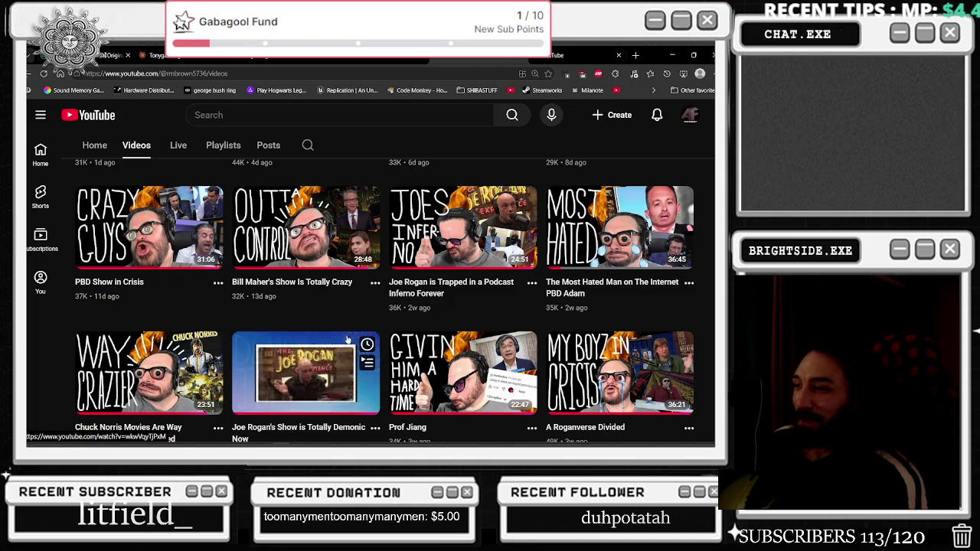
{"action": "scroll", "coordinate": [493, 314], "scroll_direction": "down", "scroll_amount": 3}
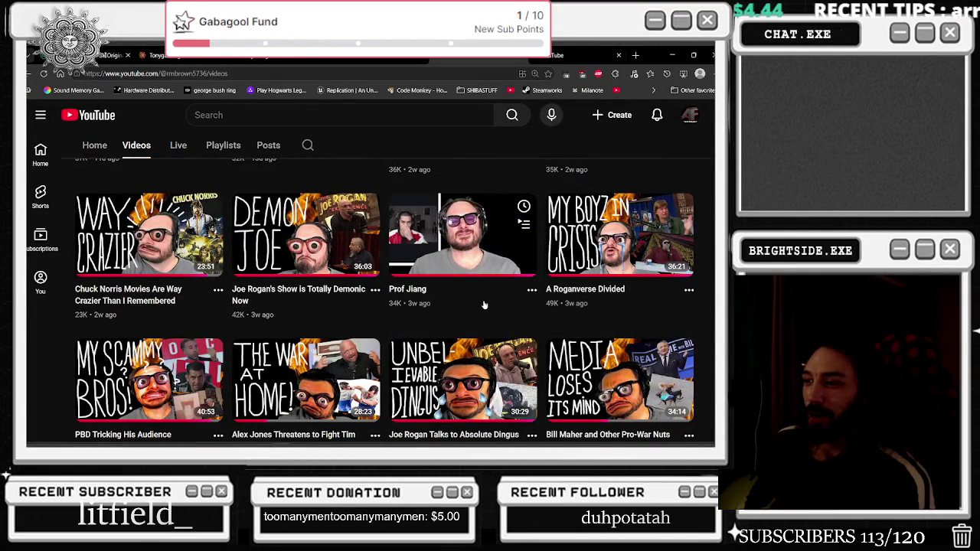
{"action": "scroll", "coordinate": [487, 298], "scroll_direction": "down", "scroll_amount": 1}
{"action": "scroll", "coordinate": [520, 322], "scroll_direction": "up", "scroll_amount": 5}
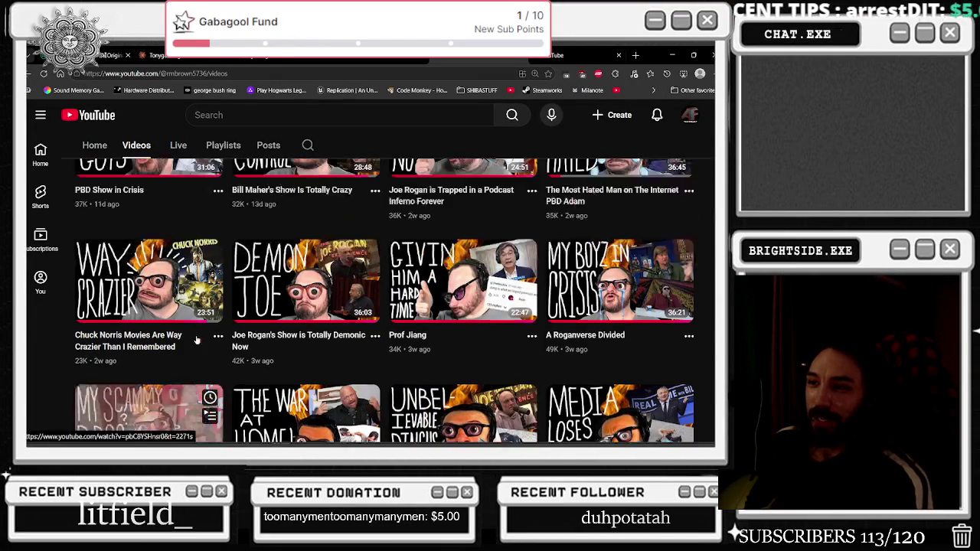
{"action": "scroll", "coordinate": [287, 284], "scroll_direction": "up", "scroll_amount": 3}
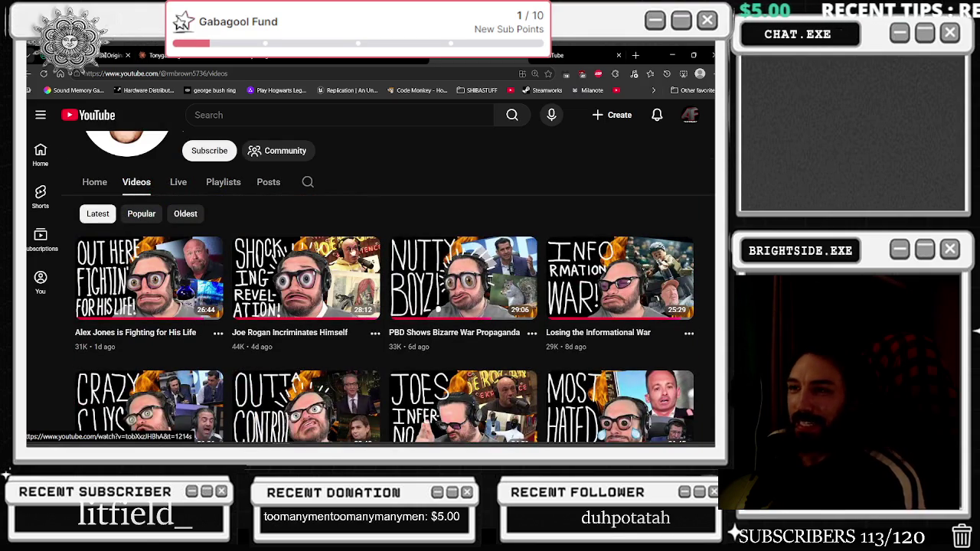
{"action": "scroll", "coordinate": [352, 221], "scroll_direction": "up", "scroll_amount": 3}
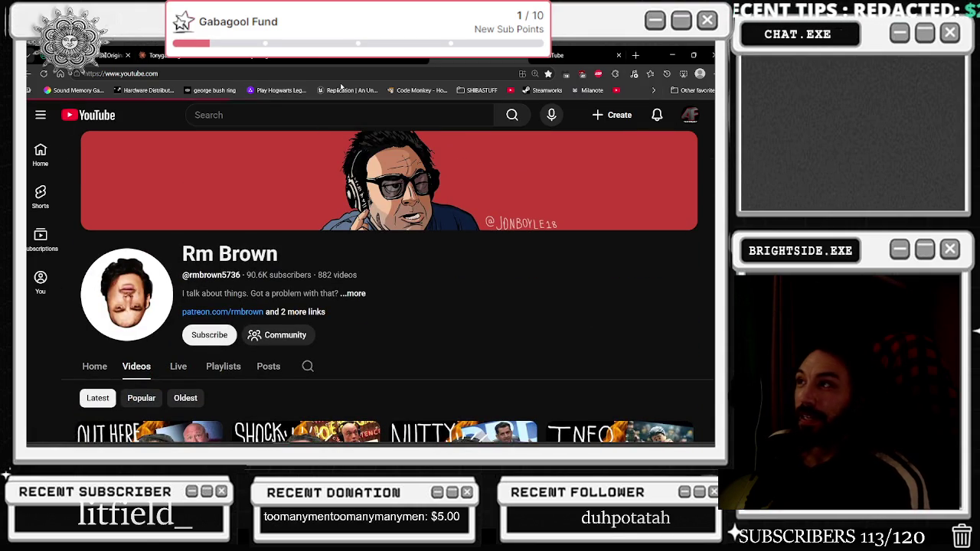
{"action": "mouse_move", "coordinate": [625, 47]}
{"action": "left_mouse_down"}
{"action": "mouse_move", "coordinate": [213, 187]}
{"action": "mouse_move", "coordinate": [661, 156]}
{"action": "left_mouse_up"}
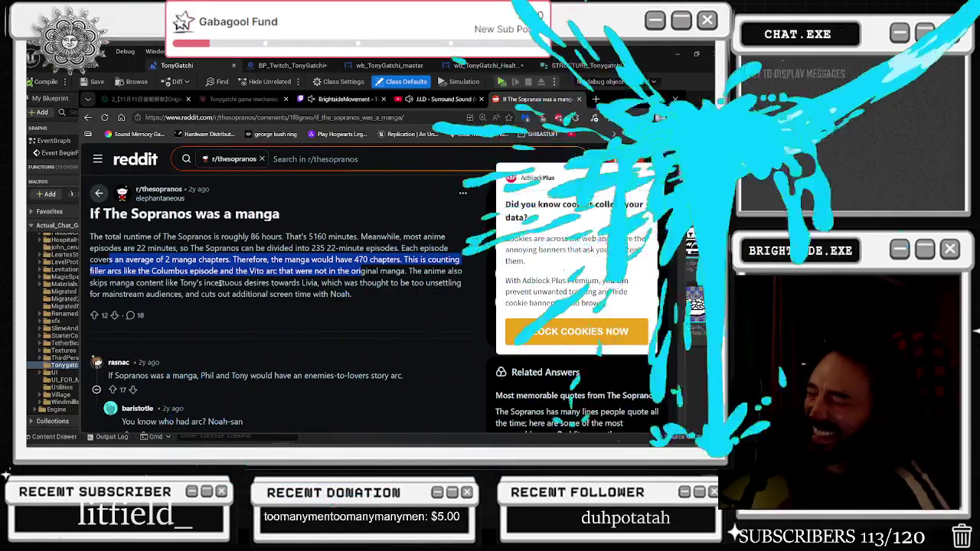
Highlight the 'You know who had arc? Noah-san' reply, then return to the 'sopranos manga' Google results
{"action": "left_click", "coordinate": [162, 271]}
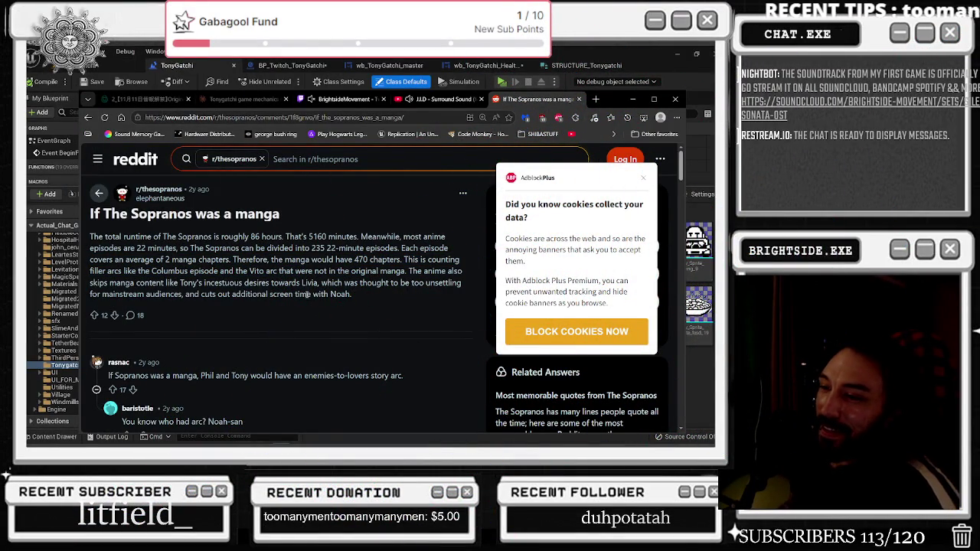
{"action": "scroll", "coordinate": [306, 294], "scroll_direction": "down", "scroll_amount": 1}
{"action": "left_click_drag", "start_coordinate": [136, 329], "coordinate": [386, 329]}
{"action": "left_click", "coordinate": [267, 201]}
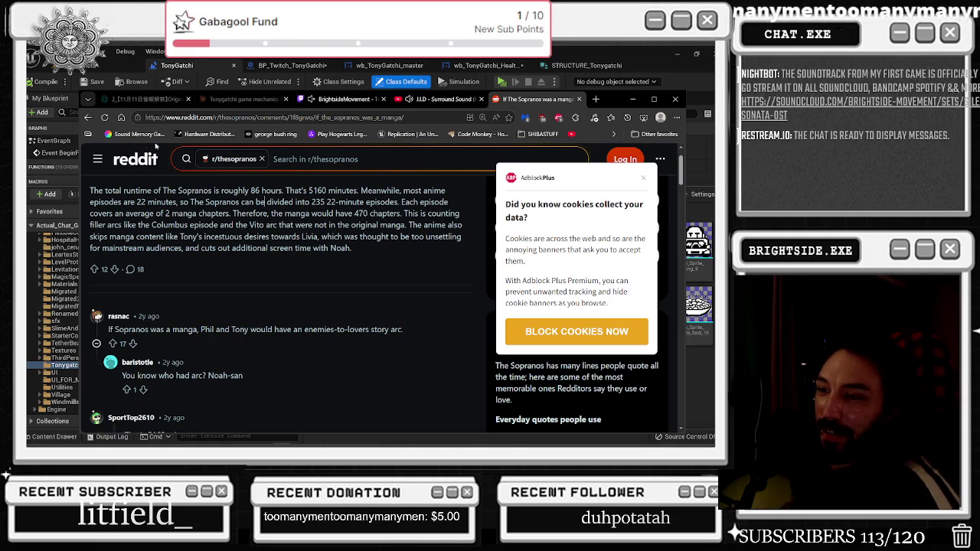
{"action": "left_click_drag", "start_coordinate": [122, 375], "coordinate": [245, 376]}
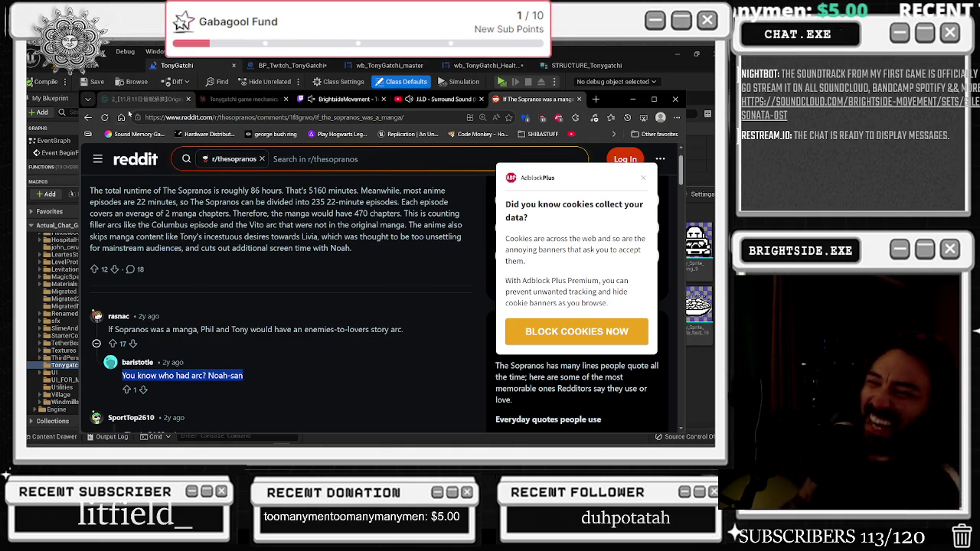
{"action": "left_click", "coordinate": [88, 117]}
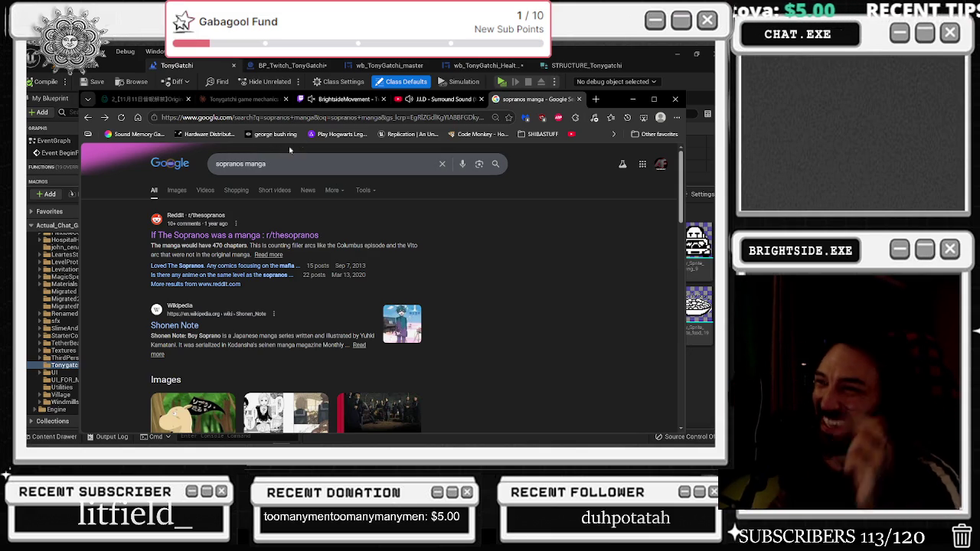
Search Google for 'you know who had an ark noah' and play the Sopranos 'Where's My Arc?' short
{"action": "key", "text": "slash"}
{"action": "type", "text": "you kno"}
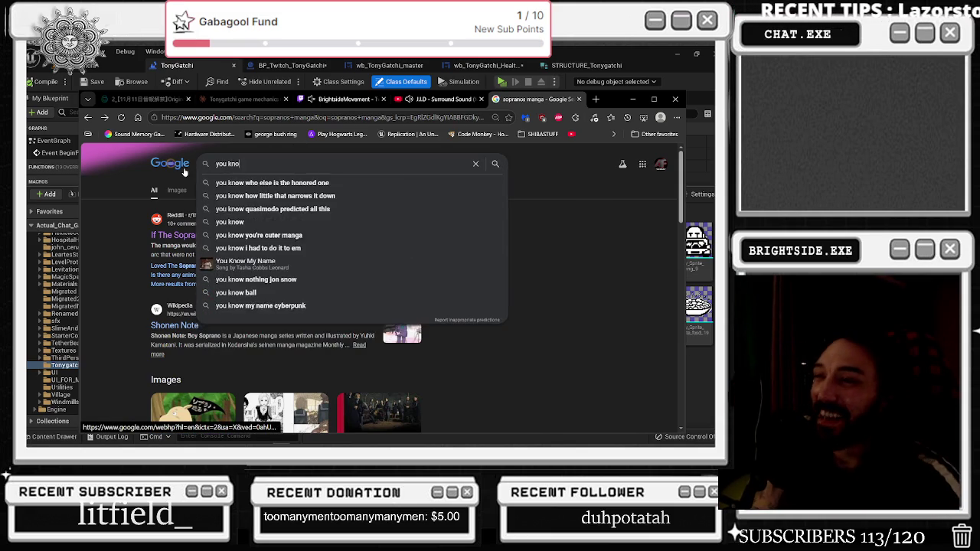
{"action": "type", "text": "w who had an ar"}
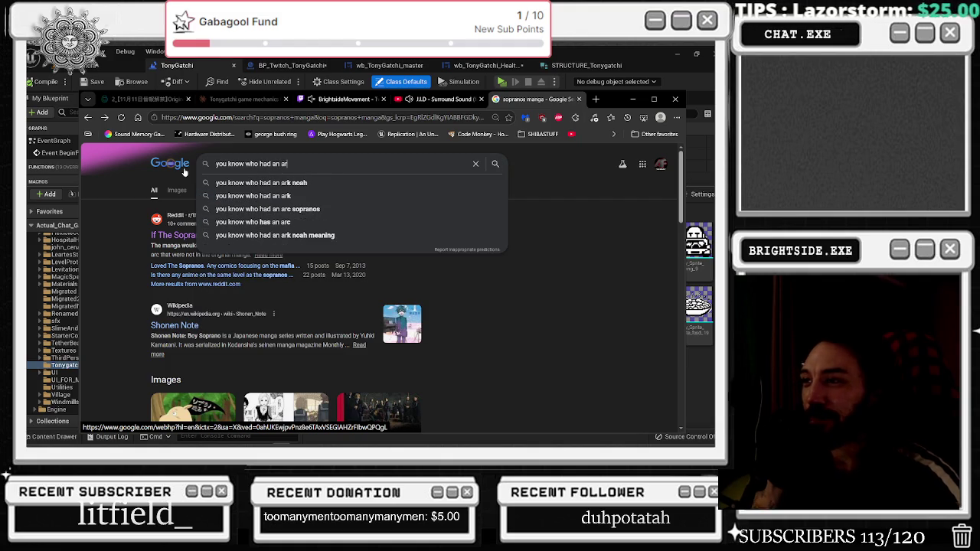
{"action": "key", "text": "Down"}
{"action": "key", "text": "Return"}
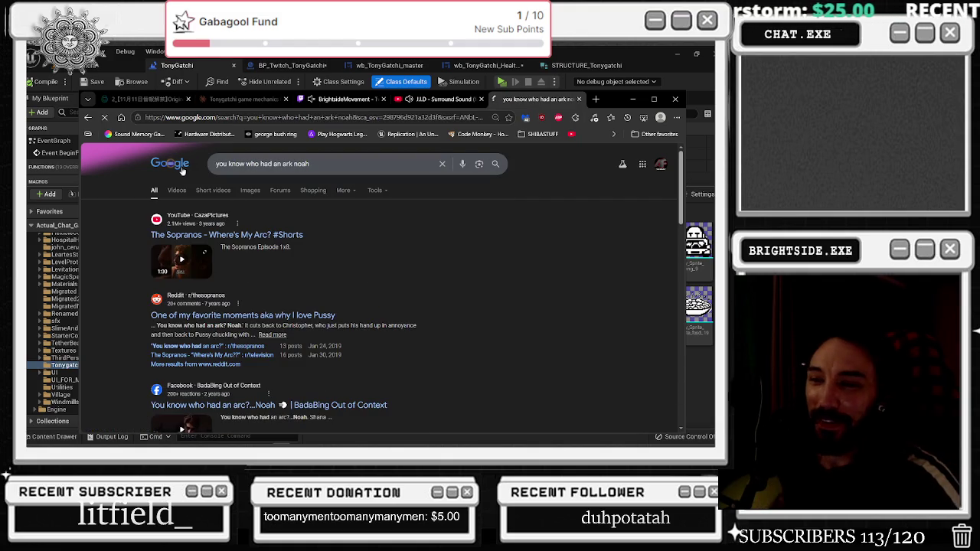
{"action": "left_click", "coordinate": [194, 270]}
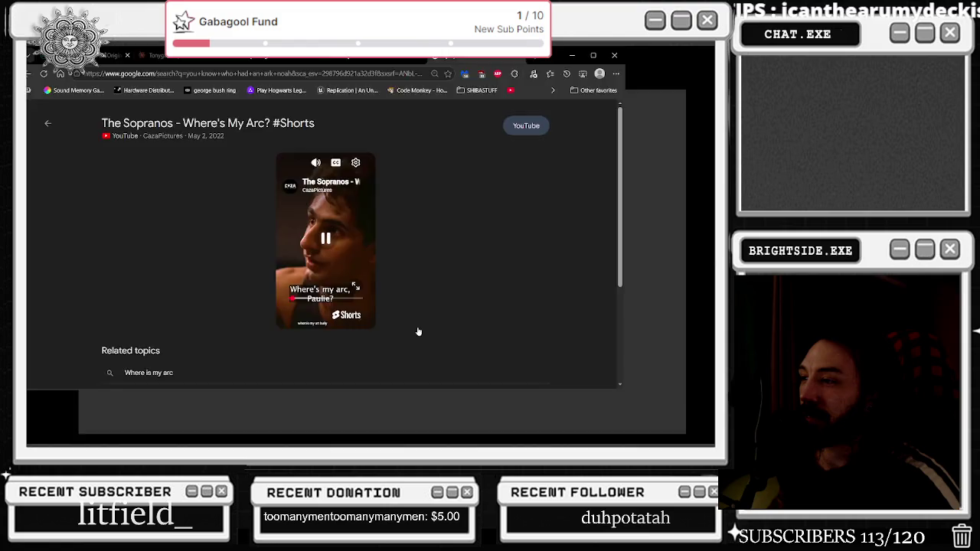
Watch the 'Where's My Arc?' short full screen, then return it to Google's in-page viewer
{"action": "key", "text": "f"}
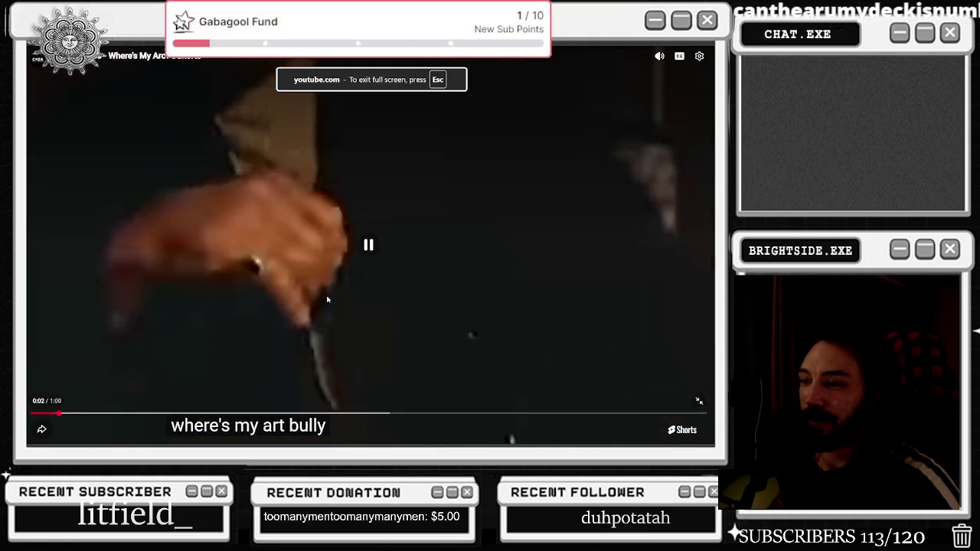
{"action": "key", "text": "Escape"}
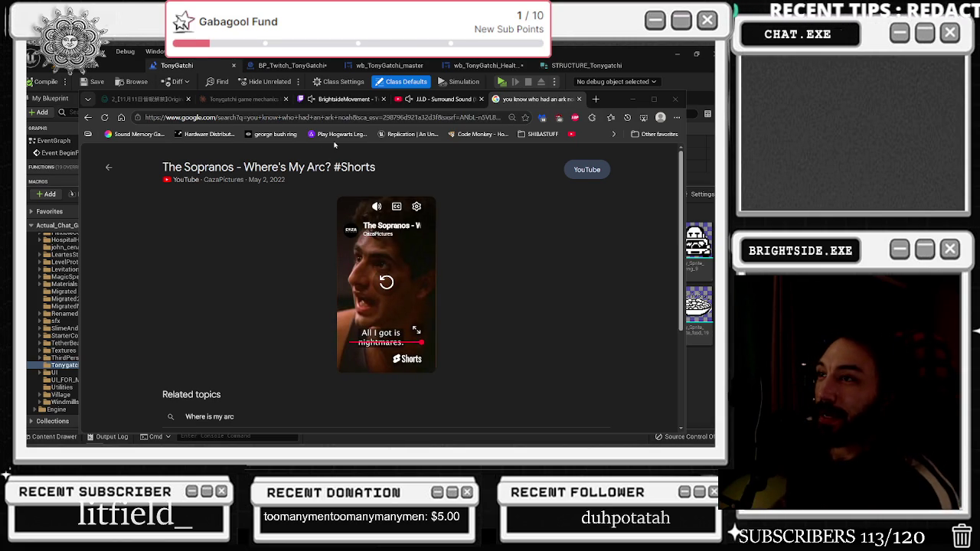
Close the ark-quote search tab and bring back the TonyGatchi event graph's widget-creation nodes
{"action": "left_click", "coordinate": [578, 99]}
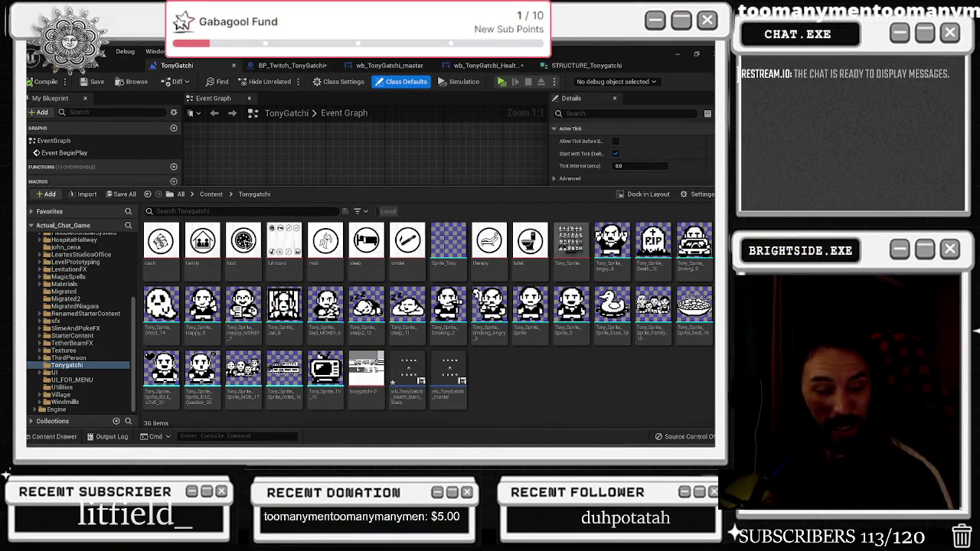
{"action": "left_click", "coordinate": [255, 165]}
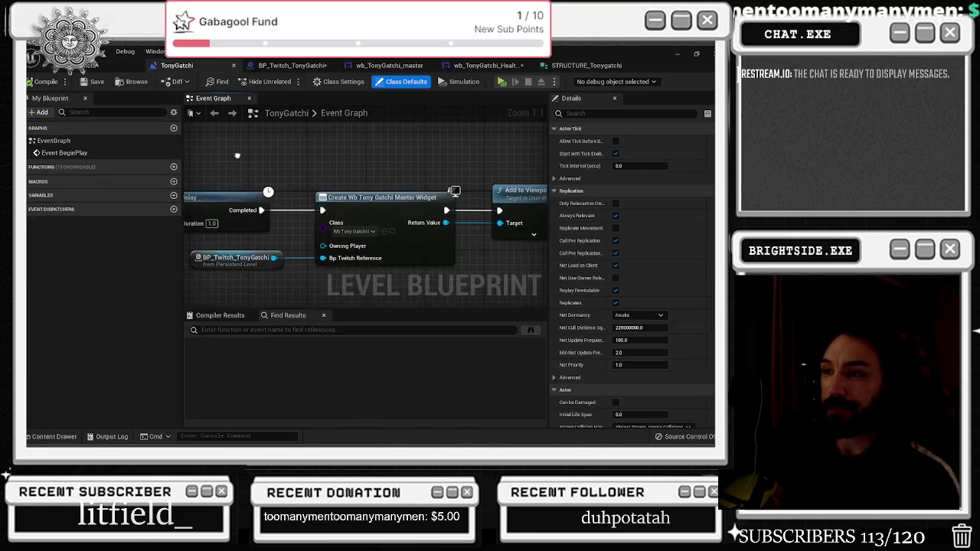
Look over BP_Twitch_TonyGatchi and wb_TonyGatchi_master, ending on wb_TonyGatchi_Health_Bars_Stats' Event Graph
{"action": "scroll", "coordinate": [275, 159], "scroll_direction": "down", "scroll_amount": 2}
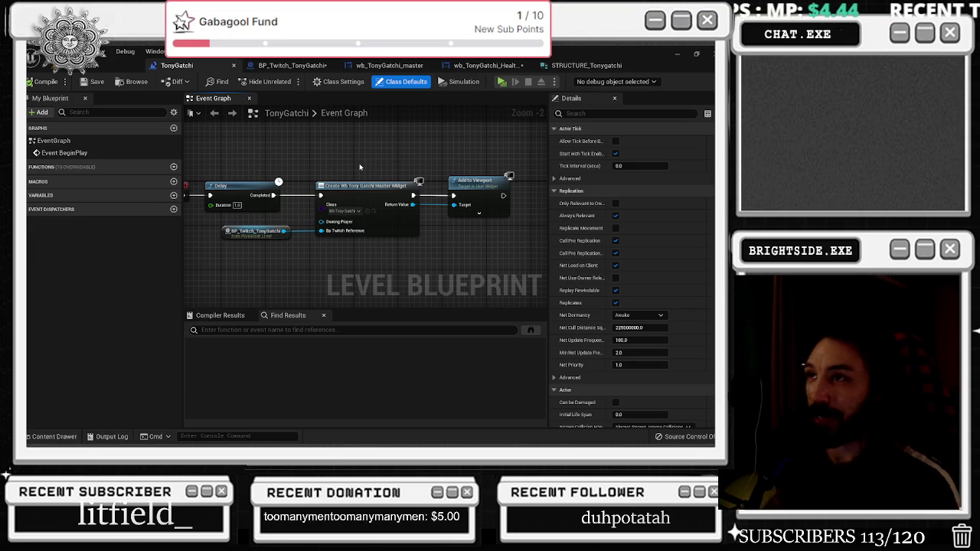
{"action": "left_click", "coordinate": [290, 65]}
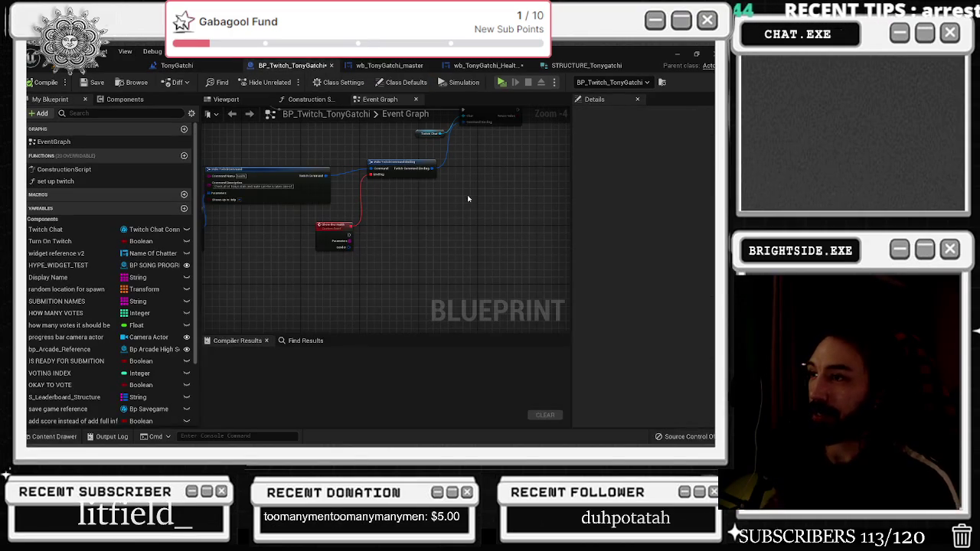
{"action": "left_click", "coordinate": [389, 65]}
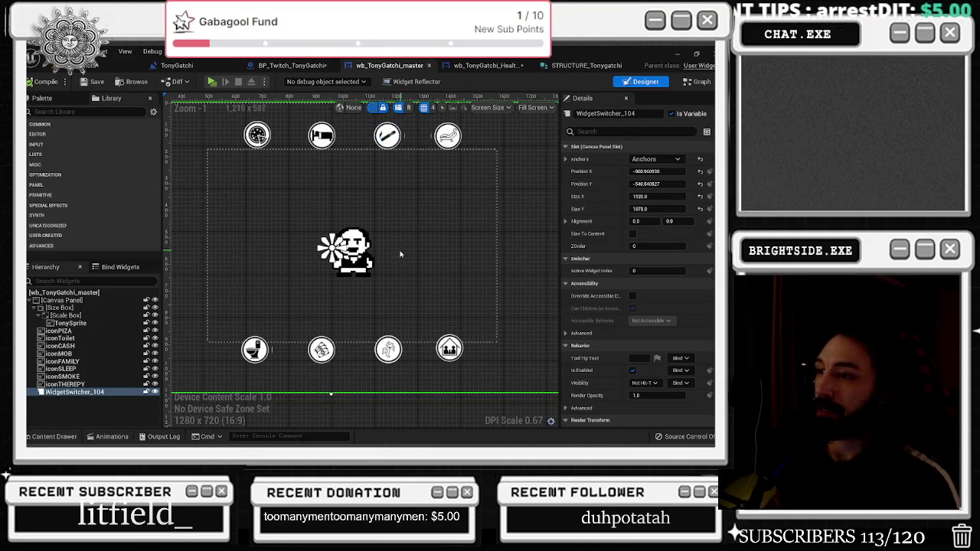
{"action": "left_click", "coordinate": [487, 65]}
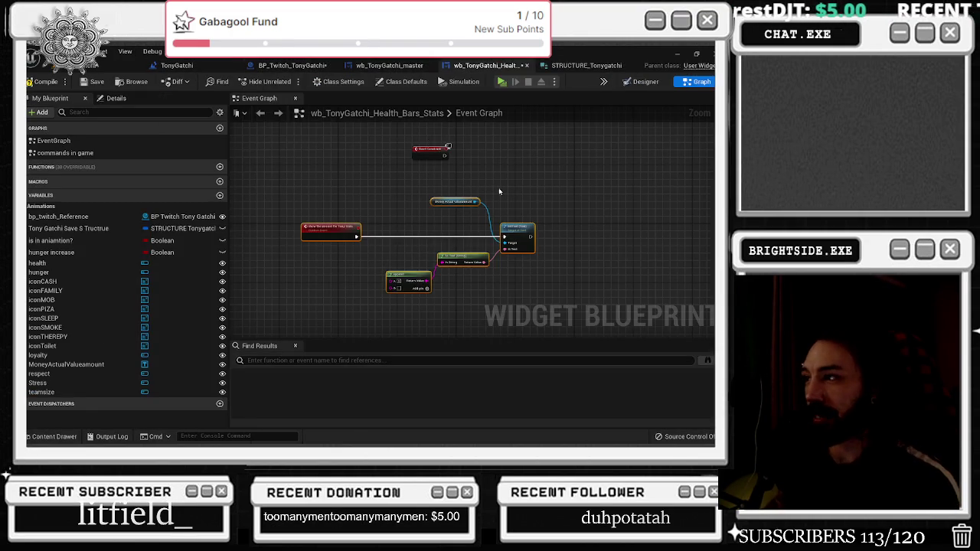
Rearrange the money-text, SetText, Append and ToText nodes to make room in the graph
{"action": "left_click_drag", "start_coordinate": [443, 234], "coordinate": [533, 235]}
{"action": "mouse_move", "coordinate": [356, 150]}
{"action": "left_mouse_down"}
{"action": "mouse_move", "coordinate": [429, 212]}
{"action": "mouse_move", "coordinate": [376, 178]}
{"action": "left_mouse_up"}
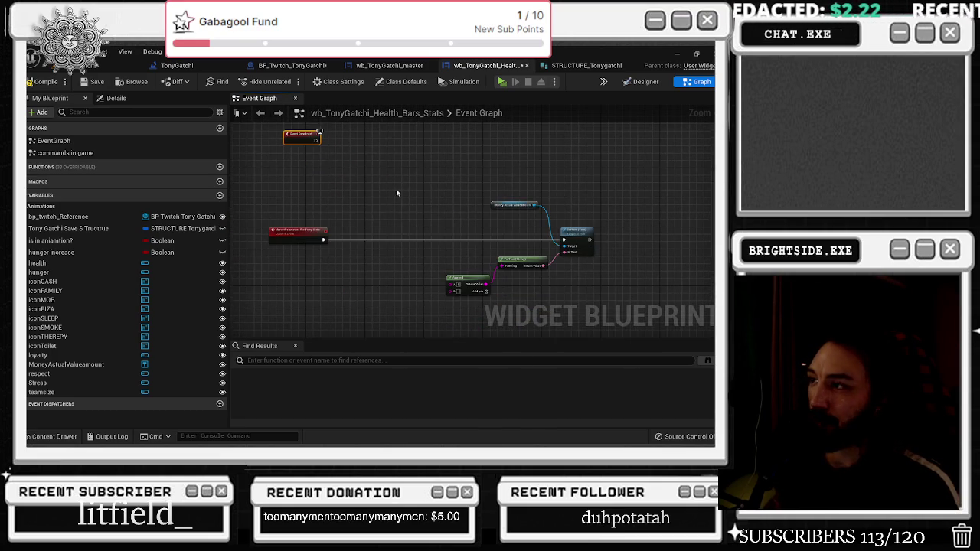
{"action": "left_click_drag", "start_coordinate": [508, 254], "coordinate": [442, 298]}
{"action": "mouse_move", "coordinate": [527, 253]}
{"action": "left_mouse_down"}
{"action": "mouse_move", "coordinate": [526, 282]}
{"action": "mouse_move", "coordinate": [505, 268]}
{"action": "mouse_move", "coordinate": [505, 255]}
{"action": "left_mouse_up"}
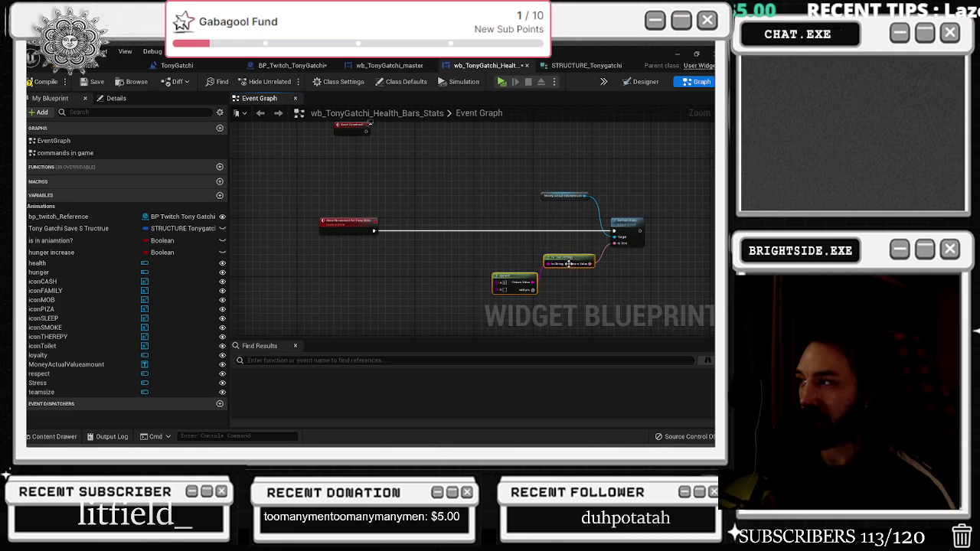
{"action": "mouse_move", "coordinate": [553, 245]}
{"action": "left_mouse_down"}
{"action": "mouse_move", "coordinate": [462, 245]}
{"action": "mouse_move", "coordinate": [468, 237]}
{"action": "left_mouse_up"}
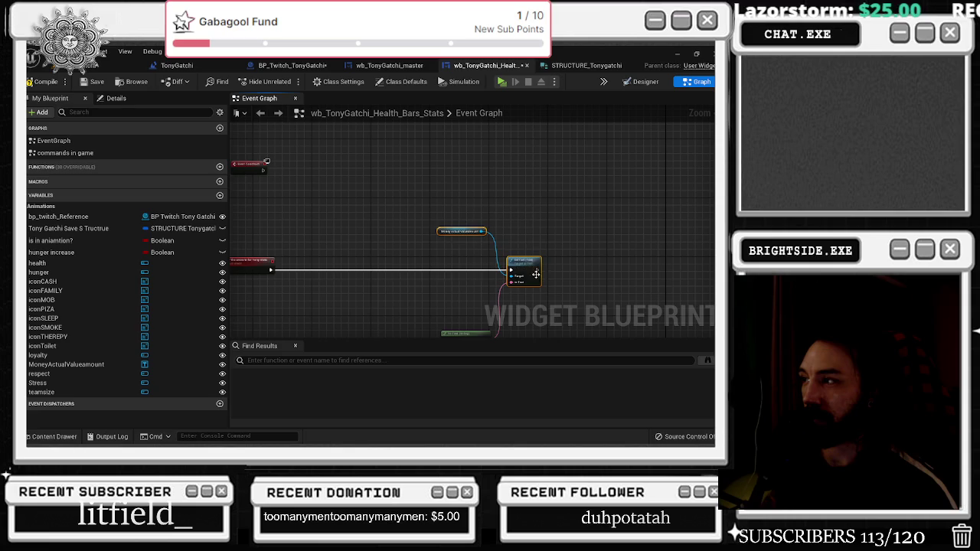
{"action": "left_click", "coordinate": [431, 262]}
Paste a second SetText chained ahead of the original, delete the extra Money node, and open the Designer
{"action": "scroll", "coordinate": [472, 270], "scroll_direction": "up", "scroll_amount": 2}
{"action": "key", "text": "ctrl+v"}
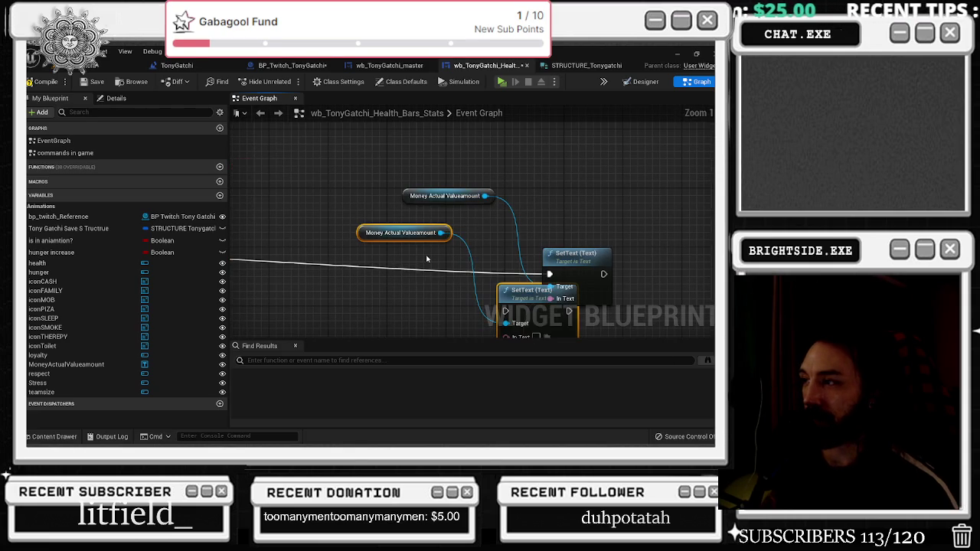
{"action": "left_click_drag", "start_coordinate": [511, 286], "coordinate": [429, 260]}
{"action": "scroll", "coordinate": [440, 245], "scroll_direction": "down", "scroll_amount": 2}
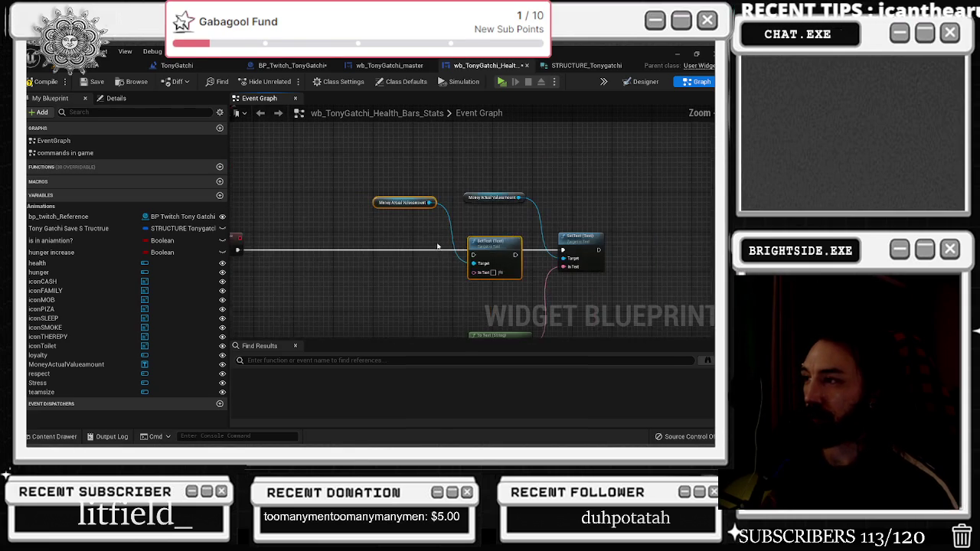
{"action": "left_click_drag", "start_coordinate": [252, 250], "coordinate": [587, 253]}
{"action": "left_click_drag", "start_coordinate": [509, 238], "coordinate": [505, 234]}
{"action": "left_click", "coordinate": [535, 225]}
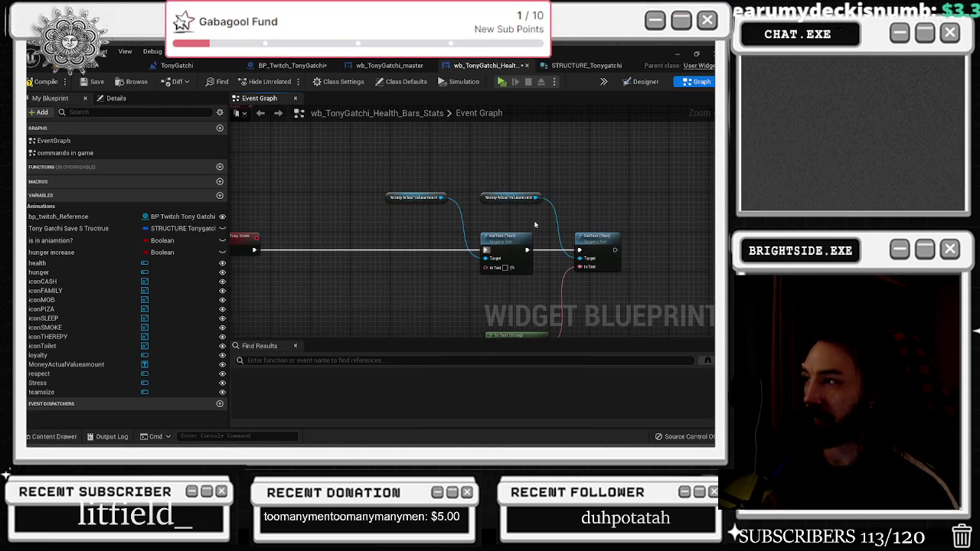
{"action": "left_click", "coordinate": [423, 198]}
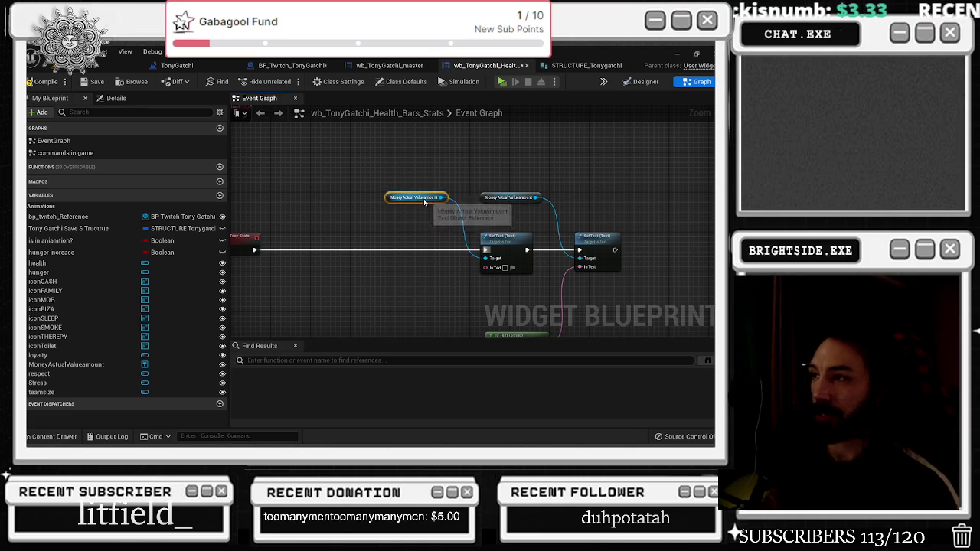
{"action": "key", "text": "Delete"}
{"action": "left_click", "coordinate": [645, 81]}
{"action": "left_click", "coordinate": [357, 234]}
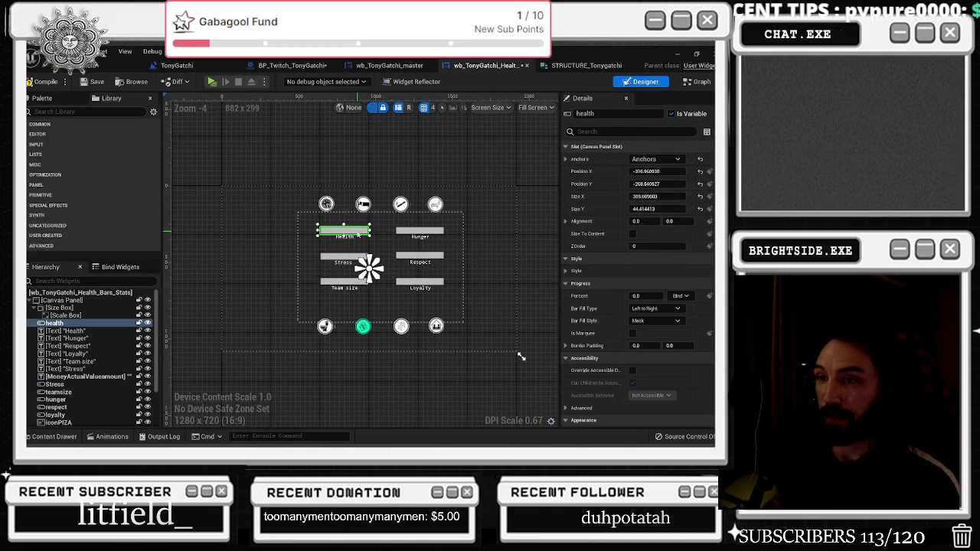
Duplicate the Health label onto the Health bar, rename it healthPercentage, and clear its text
{"action": "scroll", "coordinate": [358, 237], "scroll_direction": "up", "scroll_amount": 2}
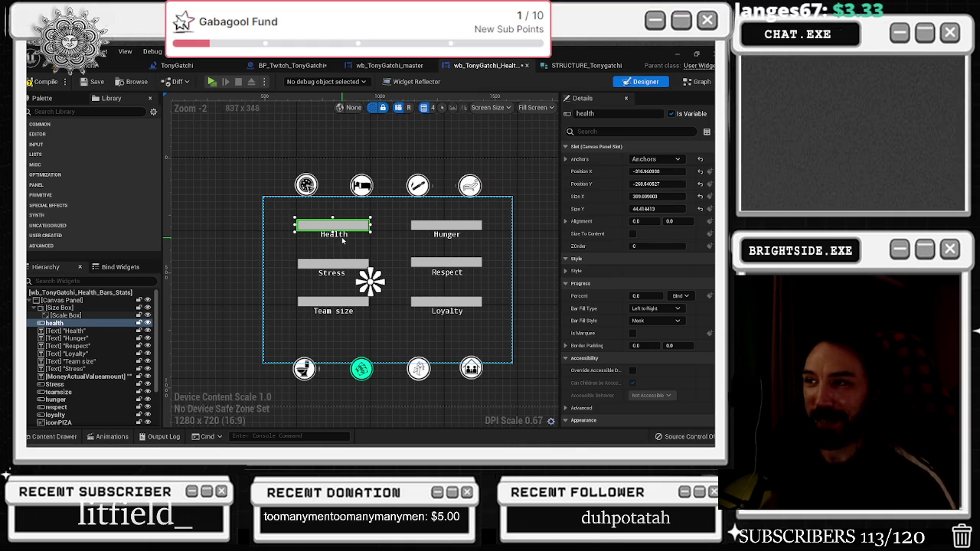
{"action": "left_click", "coordinate": [125, 331]}
{"action": "key", "text": "ctrl+d"}
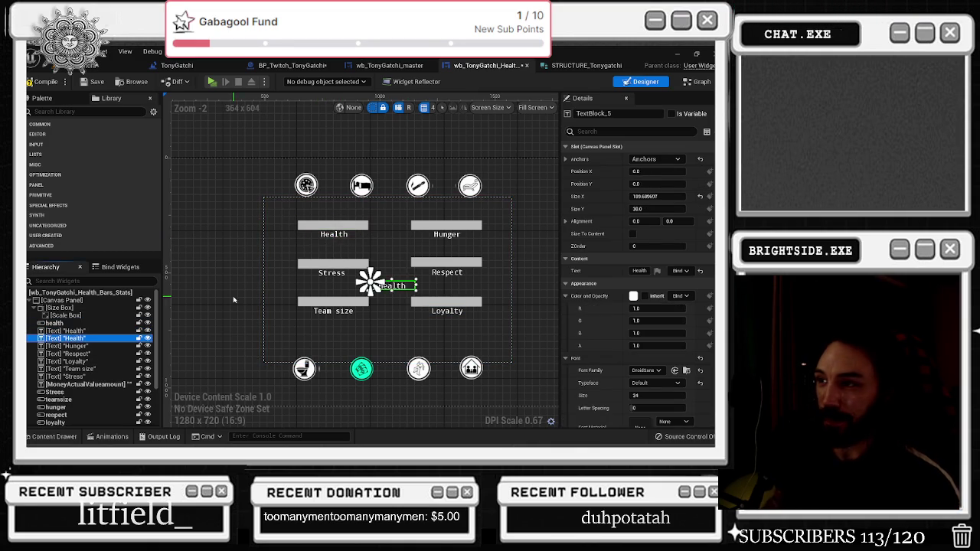
{"action": "scroll", "coordinate": [407, 287], "scroll_direction": "up", "scroll_amount": 3}
{"action": "mouse_move", "coordinate": [407, 286]}
{"action": "left_mouse_down"}
{"action": "mouse_move", "coordinate": [343, 209]}
{"action": "mouse_move", "coordinate": [308, 187]}
{"action": "left_mouse_up"}
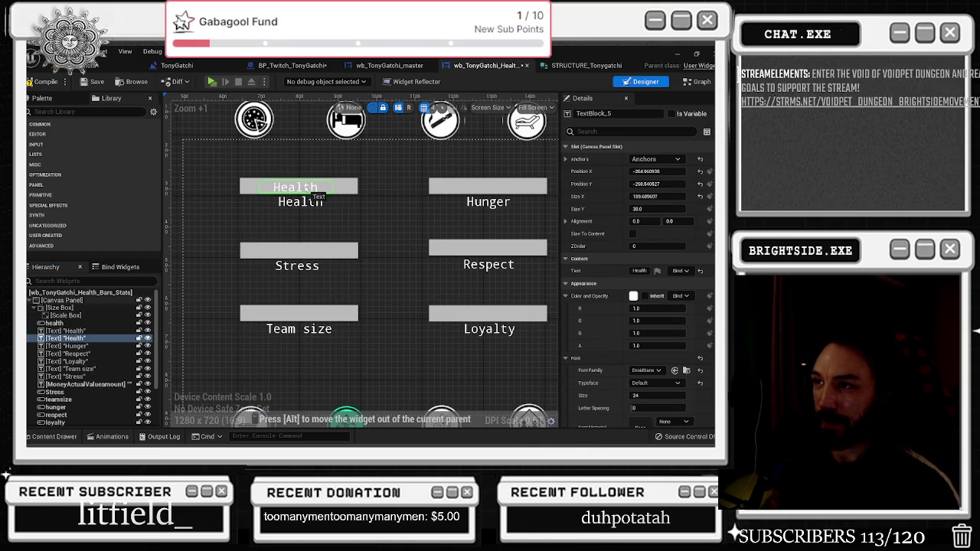
{"action": "left_click", "coordinate": [617, 115]}
{"action": "type", "text": "health"}
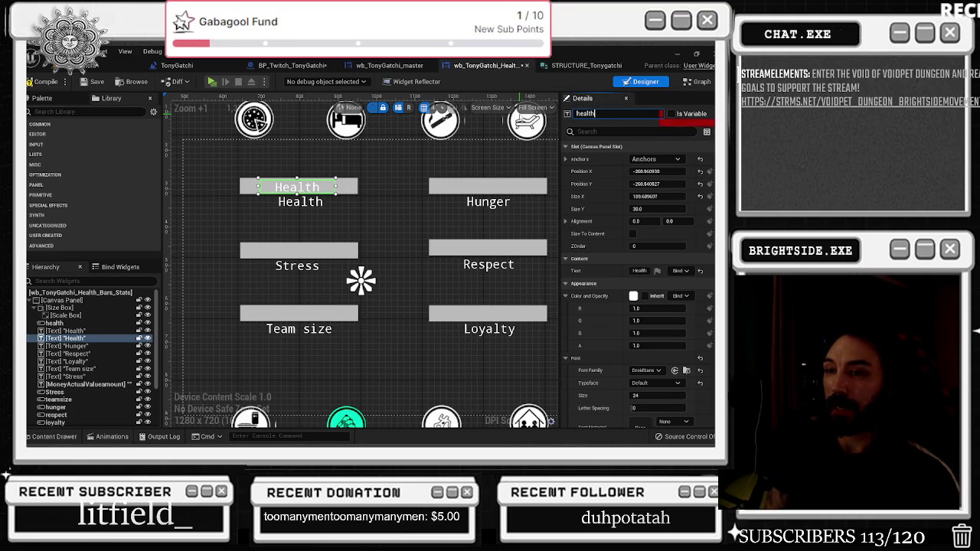
{"action": "type", "text": " Percentage"}
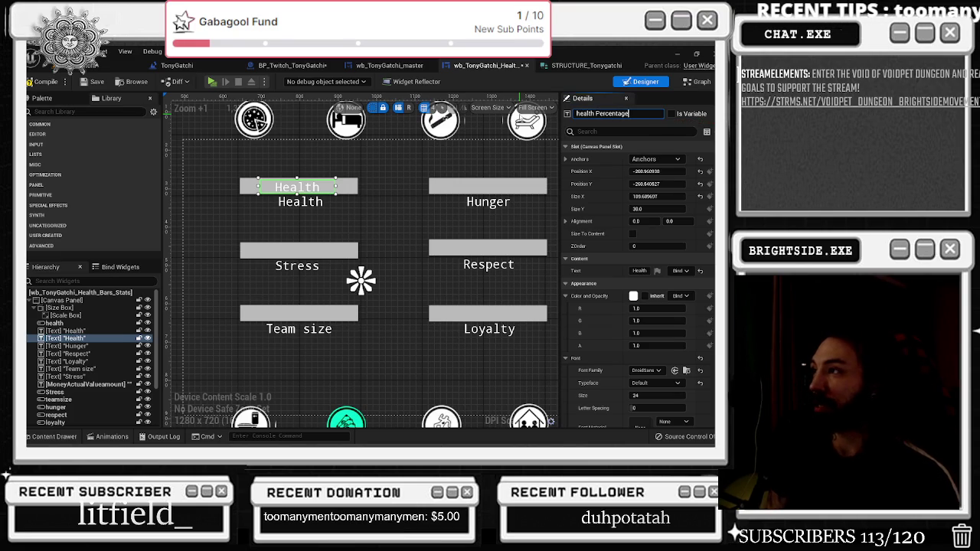
{"action": "key", "text": "Return"}
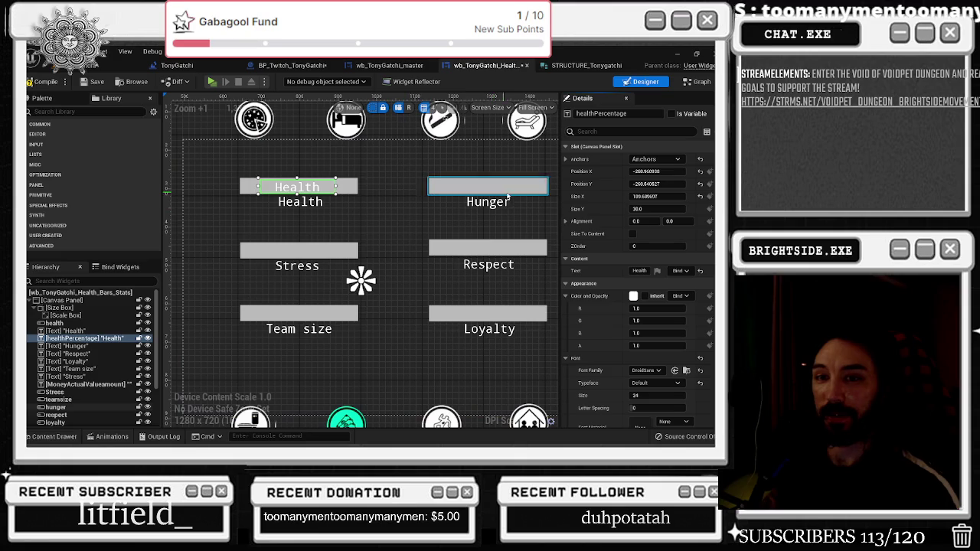
{"action": "left_click", "coordinate": [640, 271]}
Confirm the blank healthPercentage text and nudge it sideways so it sits within the Health bar
{"action": "key", "text": "BackSpace"}
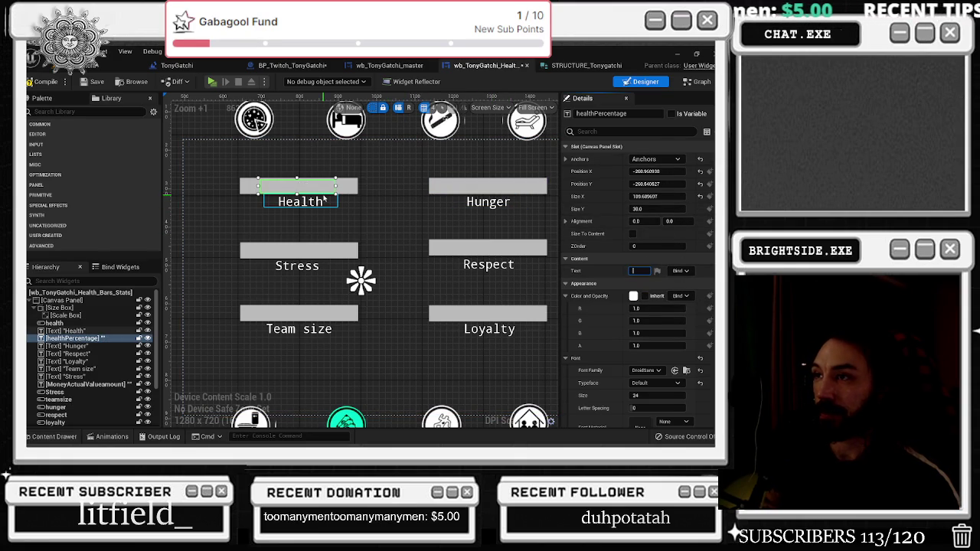
{"action": "left_click", "coordinate": [319, 187]}
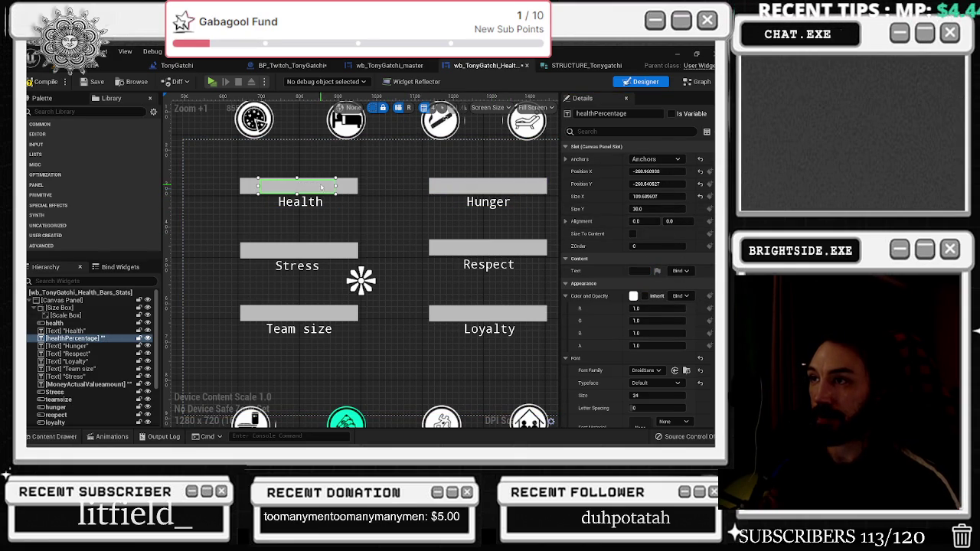
{"action": "left_click_drag", "start_coordinate": [321, 186], "coordinate": [323, 188]}
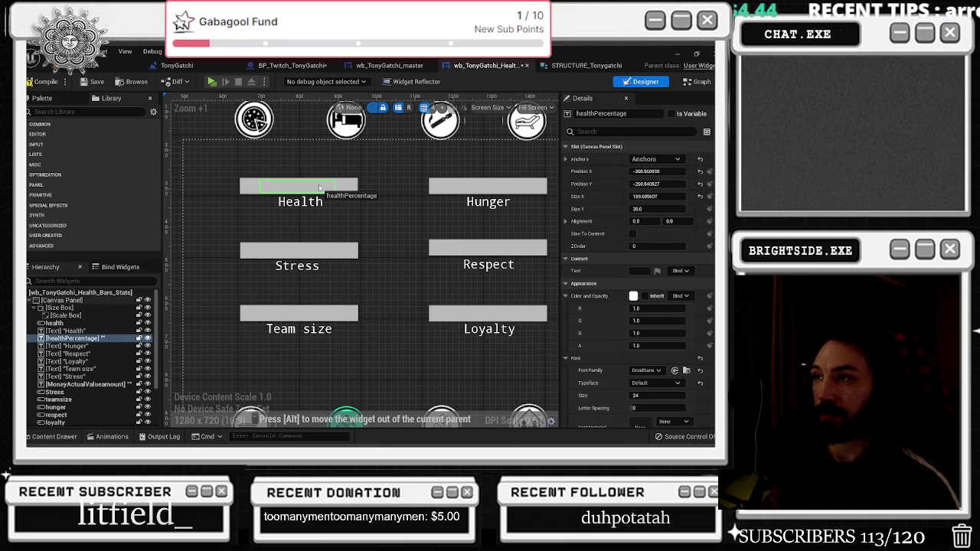
{"action": "left_click_drag", "start_coordinate": [320, 187], "coordinate": [321, 187]}
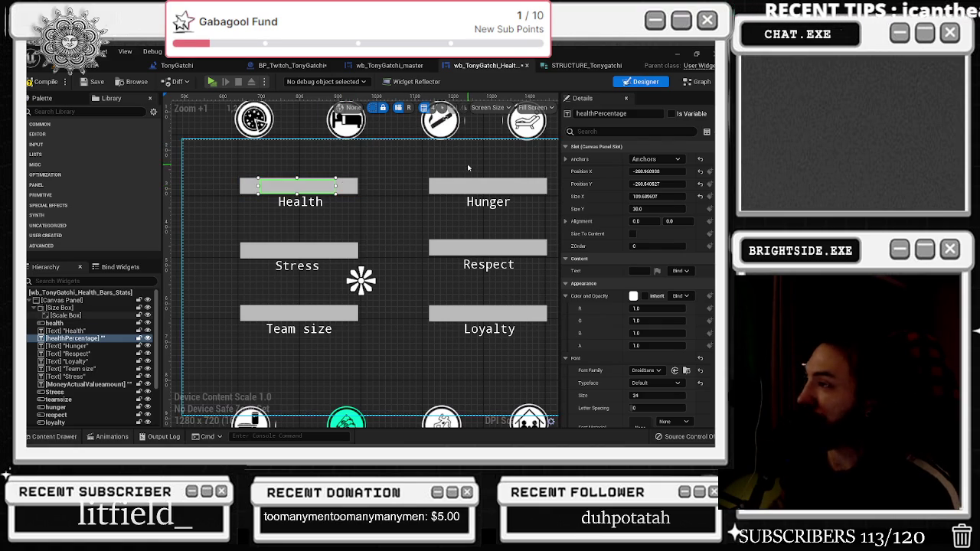
{"action": "scroll", "coordinate": [382, 179], "scroll_direction": "down", "scroll_amount": 1}
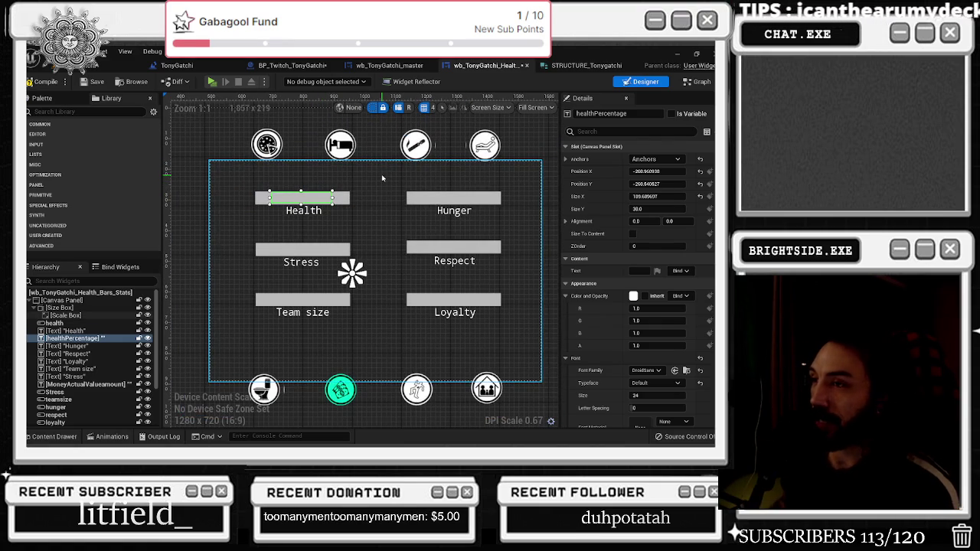
{"action": "scroll", "coordinate": [354, 218], "scroll_direction": "up", "scroll_amount": 2}
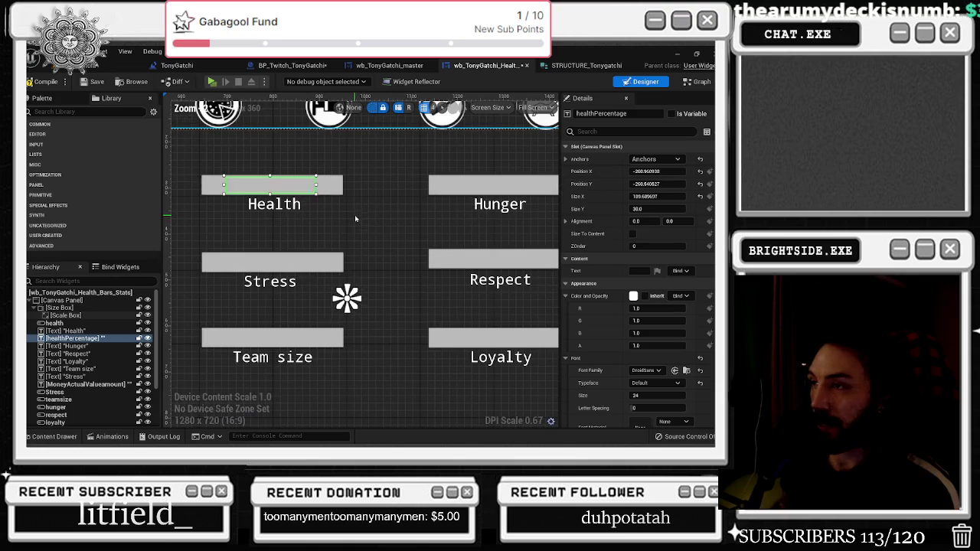
{"action": "left_click_drag", "start_coordinate": [301, 189], "coordinate": [303, 190]}
{"action": "scroll", "coordinate": [339, 192], "scroll_direction": "down", "scroll_amount": 1}
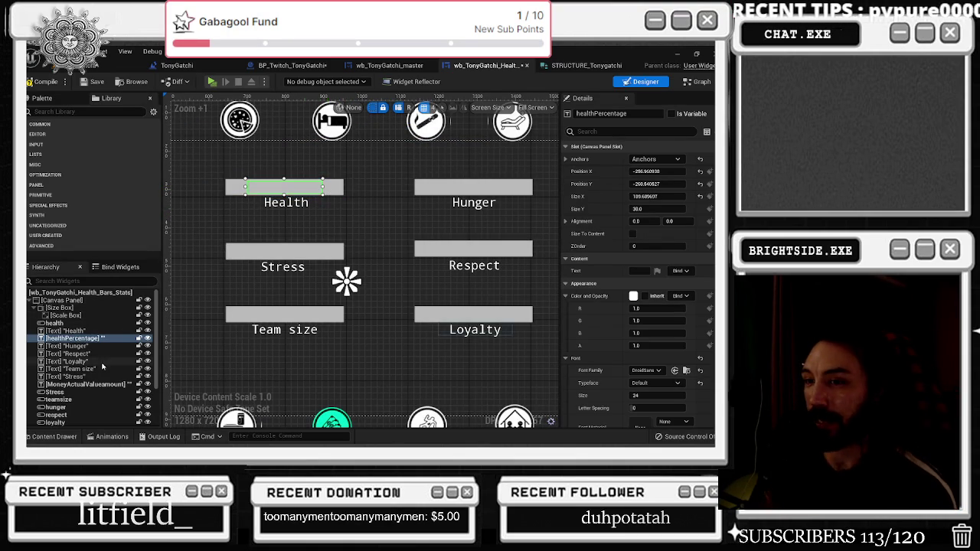
{"action": "left_click", "coordinate": [92, 338]}
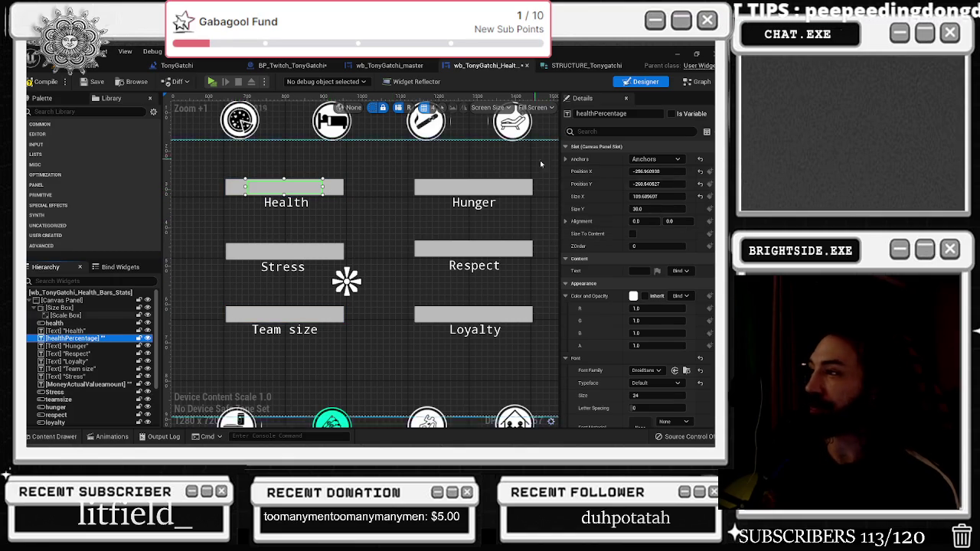
Place a healthPercentage getter node in the Health Bars Stats event graph beside the custom event
{"action": "left_click", "coordinate": [670, 113]}
{"action": "left_click", "coordinate": [698, 81]}
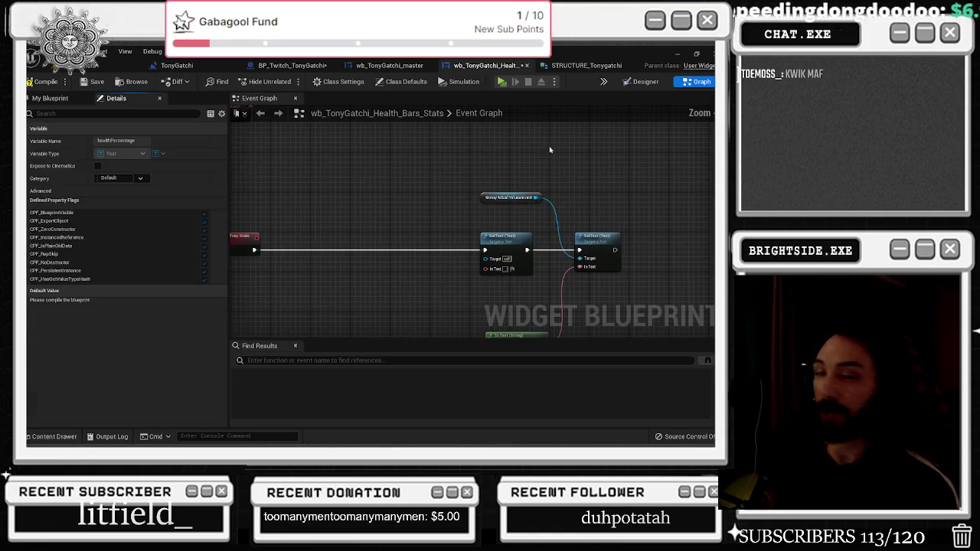
{"action": "left_click_drag", "start_coordinate": [345, 228], "coordinate": [392, 211]}
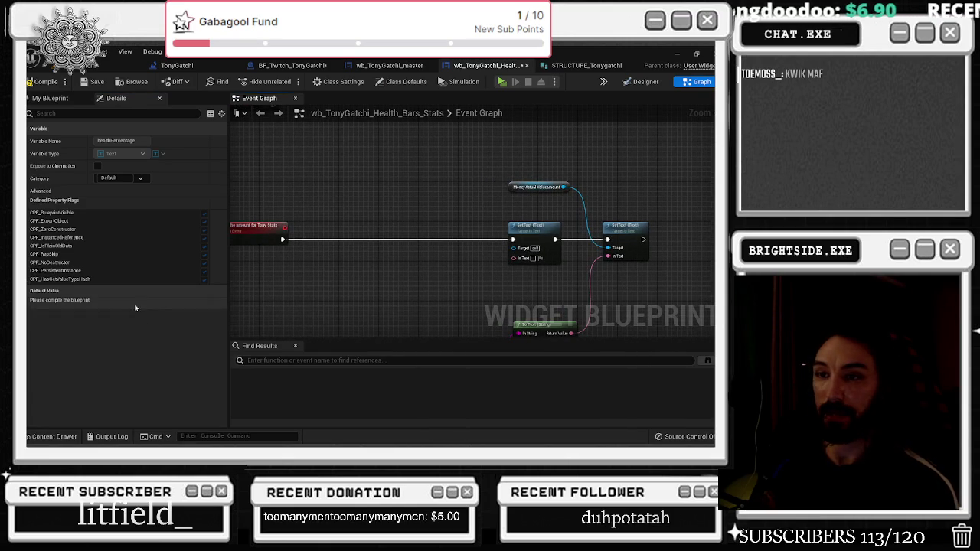
{"action": "left_click", "coordinate": [49, 98]}
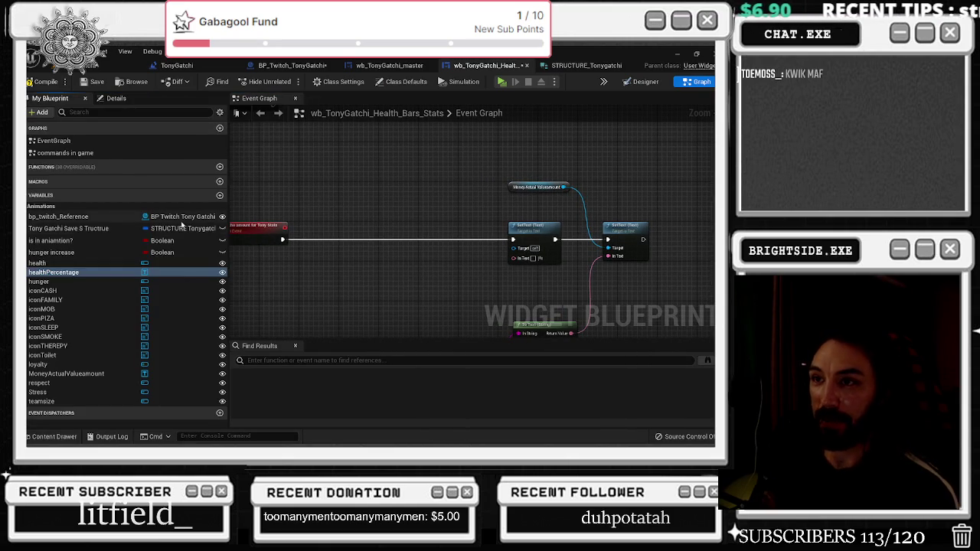
{"action": "mouse_move", "coordinate": [53, 272]}
{"action": "left_mouse_down"}
{"action": "mouse_move", "coordinate": [224, 285]}
{"action": "mouse_move", "coordinate": [305, 276]}
{"action": "mouse_move", "coordinate": [329, 260]}
{"action": "left_mouse_up"}
{"action": "left_click", "coordinate": [300, 254]}
{"action": "mouse_move", "coordinate": [268, 272]}
{"action": "left_mouse_down"}
{"action": "mouse_move", "coordinate": [252, 276]}
{"action": "mouse_move", "coordinate": [343, 288]}
{"action": "mouse_move", "coordinate": [375, 266]}
{"action": "mouse_move", "coordinate": [367, 258]}
{"action": "left_mouse_up"}
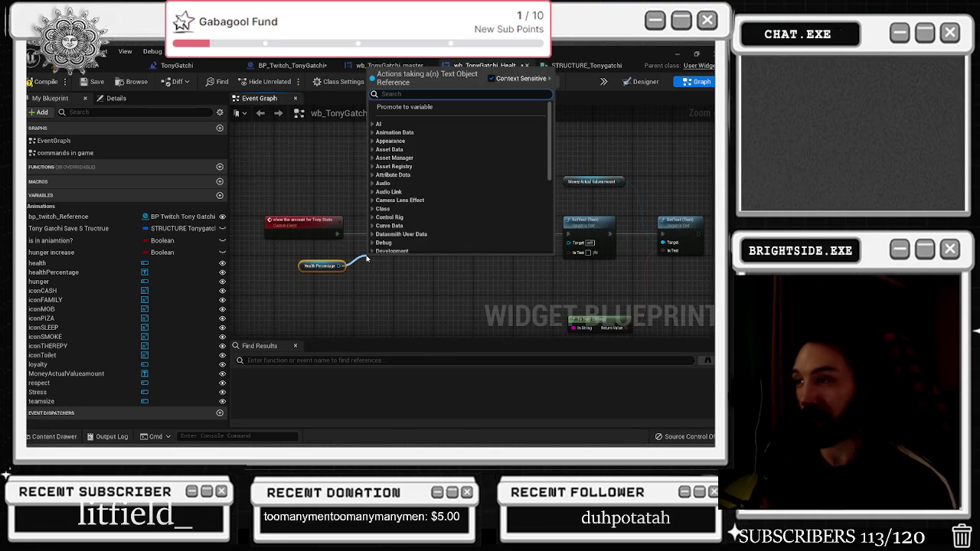
Check the TonyGatchi structure's fields, then come back to the health bars event graph
{"action": "left_click", "coordinate": [361, 250]}
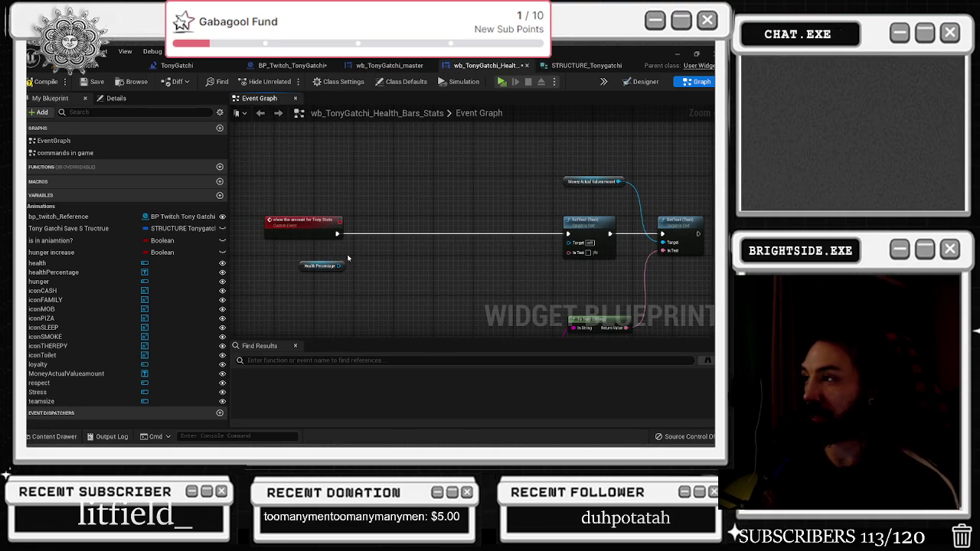
{"action": "left_click_drag", "start_coordinate": [335, 257], "coordinate": [310, 241]}
{"action": "left_click", "coordinate": [580, 65]}
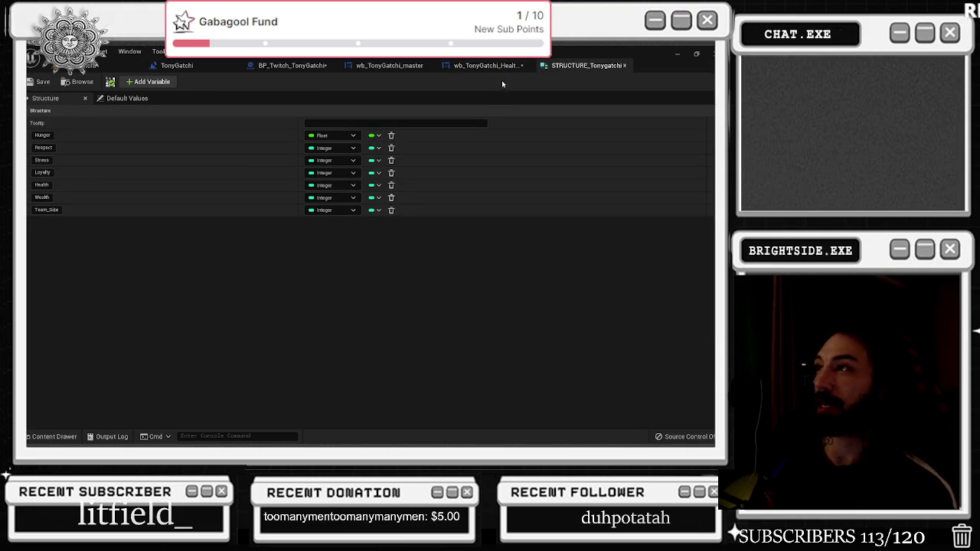
{"action": "left_click", "coordinate": [476, 67]}
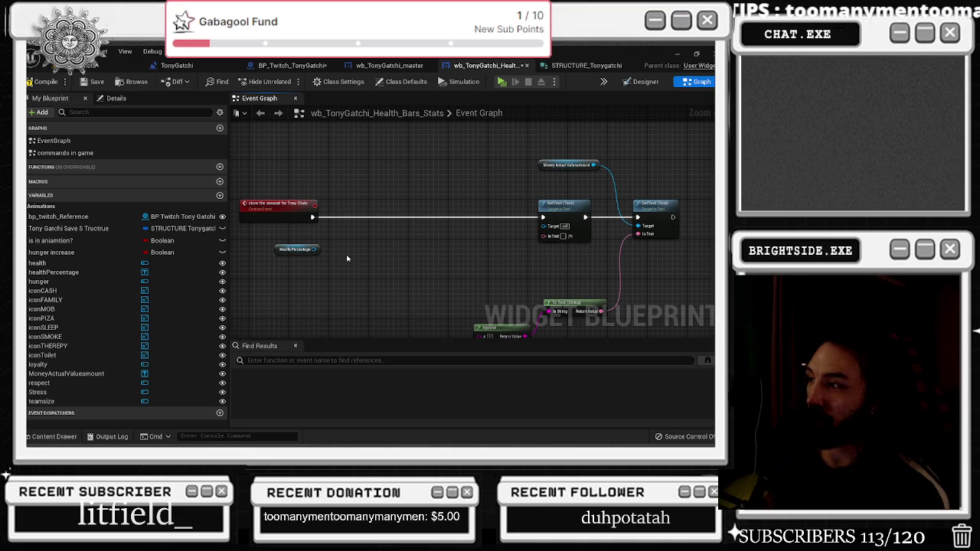
Move the Append and To Text nodes up together and recentre the graph
{"action": "left_click_drag", "start_coordinate": [433, 253], "coordinate": [507, 324]}
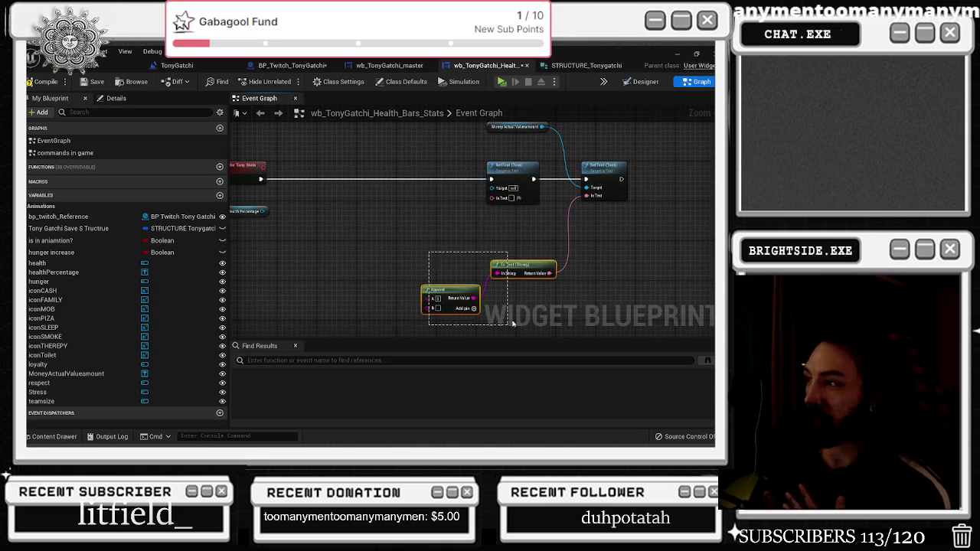
{"action": "left_click_drag", "start_coordinate": [525, 269], "coordinate": [521, 236]}
{"action": "left_click_drag", "start_coordinate": [235, 214], "coordinate": [295, 242]}
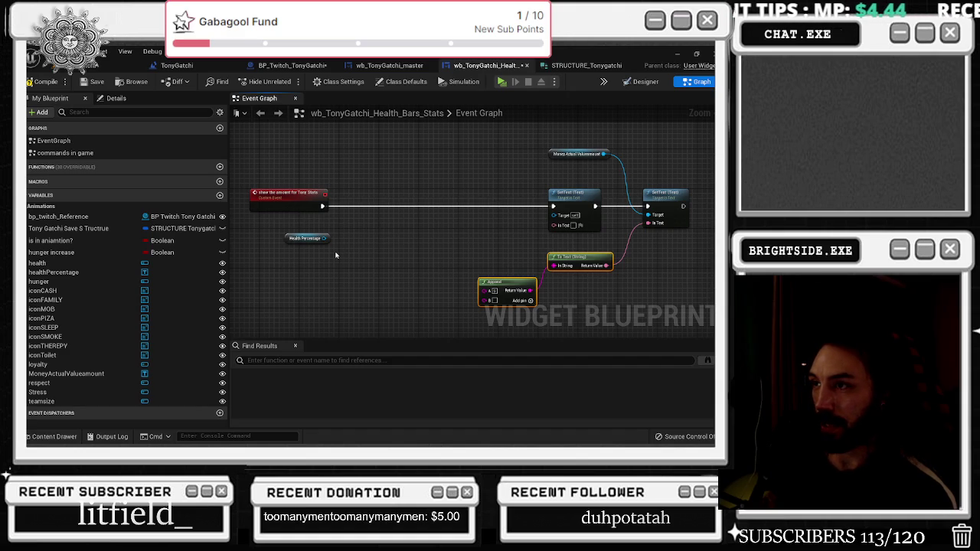
{"action": "left_click", "coordinate": [319, 246]}
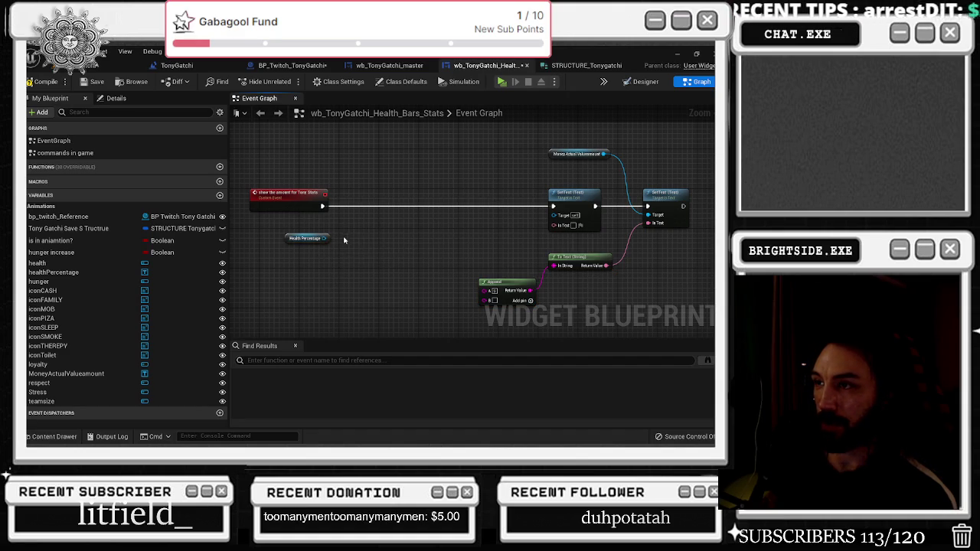
{"action": "left_click", "coordinate": [292, 215]}
{"action": "left_click_drag", "start_coordinate": [292, 214], "coordinate": [395, 301]}
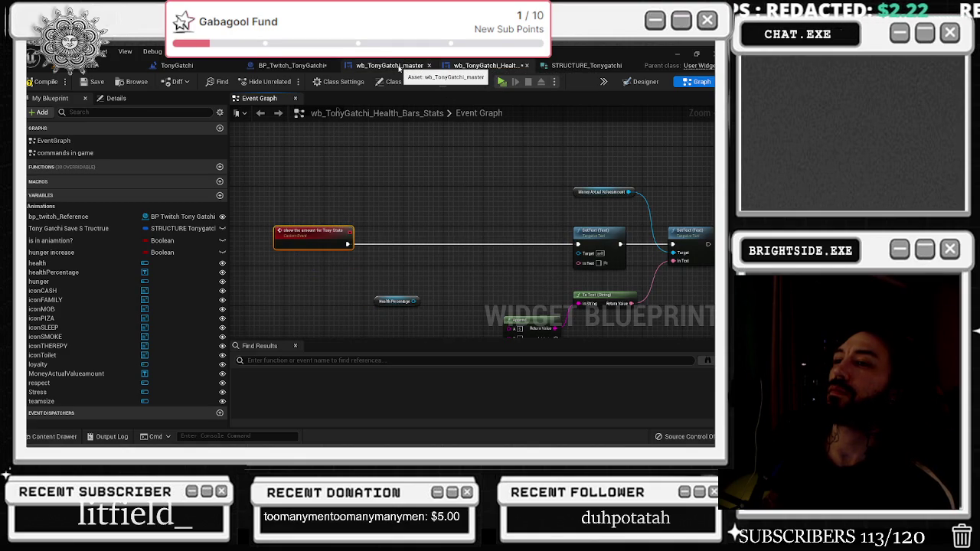
Open wb_TonyGatchi_master, search its Library for 'tony', and view its comment-boxed Event Graph
{"action": "left_click", "coordinate": [399, 69]}
{"action": "left_click", "coordinate": [696, 81]}
{"action": "scroll", "coordinate": [387, 227], "scroll_direction": "down", "scroll_amount": 4}
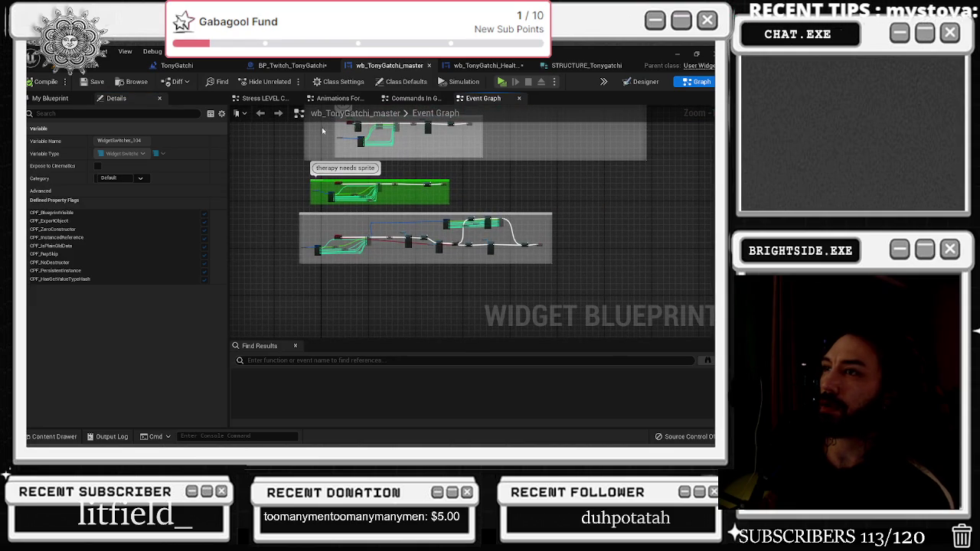
{"action": "left_click", "coordinate": [640, 81]}
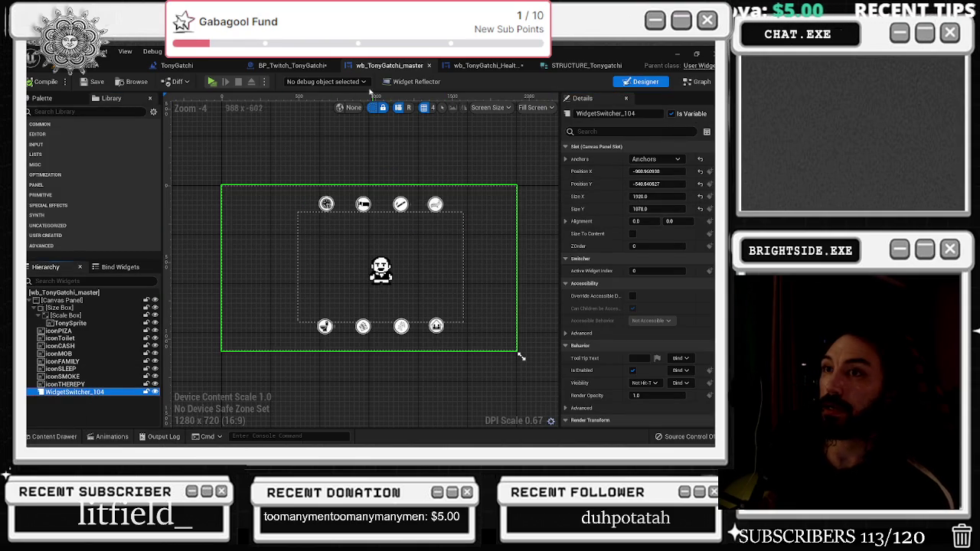
{"action": "left_click", "coordinate": [64, 112]}
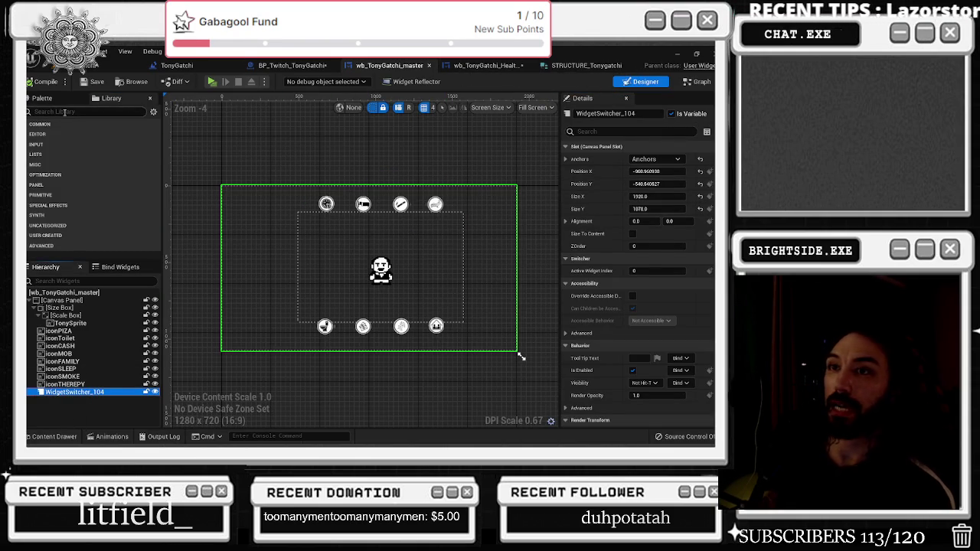
{"action": "type", "text": "tony"}
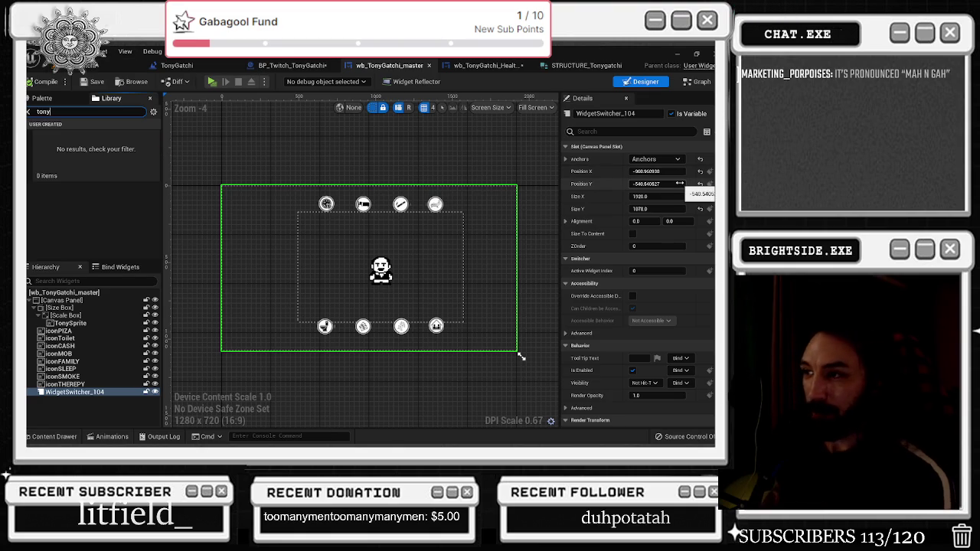
{"action": "left_click", "coordinate": [698, 81]}
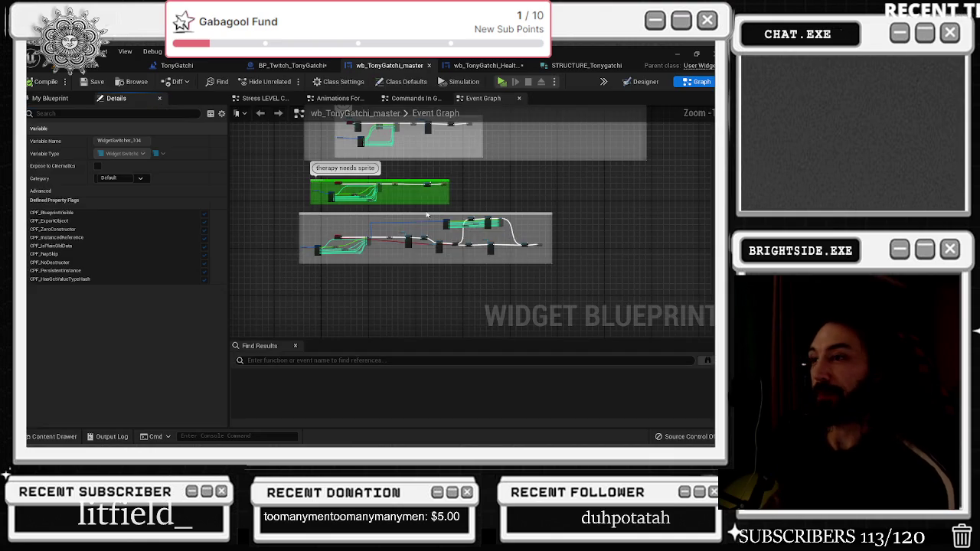
Add a new Custom Event node to the master widget's graph
{"action": "scroll", "coordinate": [430, 206], "scroll_direction": "up", "scroll_amount": 5}
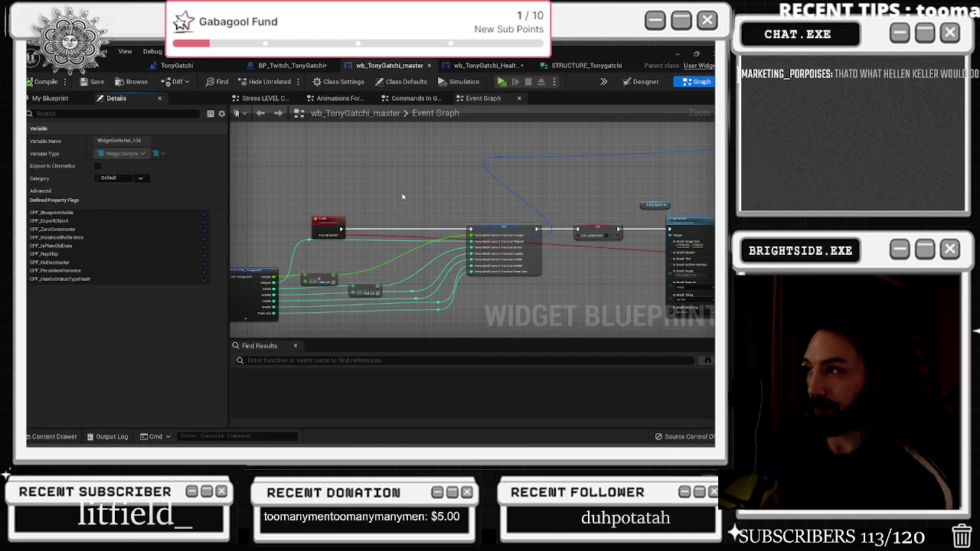
{"action": "left_click", "coordinate": [498, 159]}
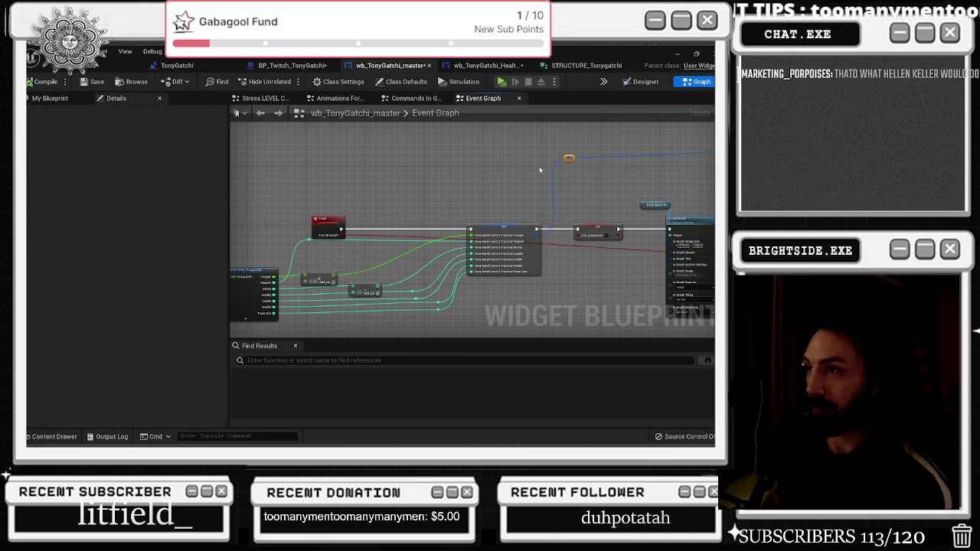
{"action": "scroll", "coordinate": [561, 162], "scroll_direction": "down", "scroll_amount": 8}
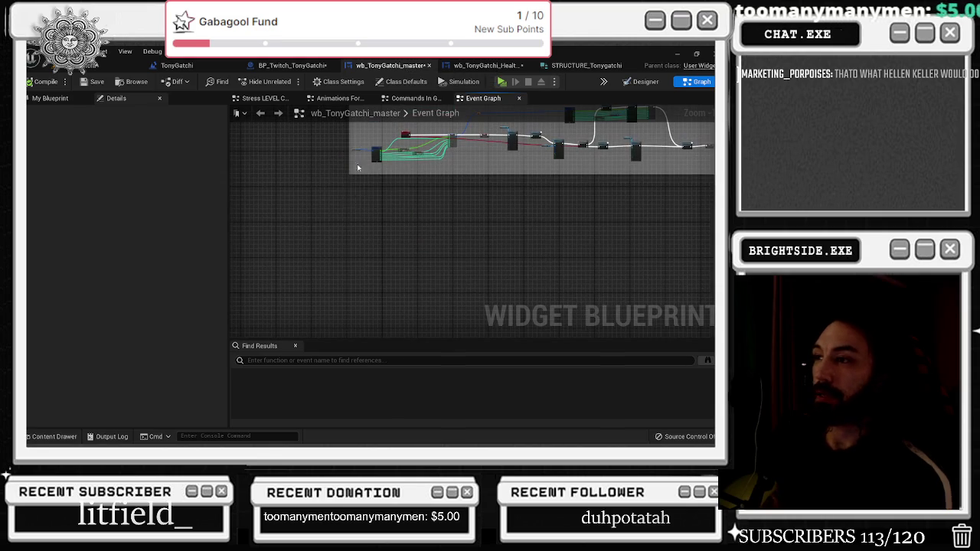
{"action": "right_click", "coordinate": [331, 240]}
{"action": "type", "text": "custom event"}
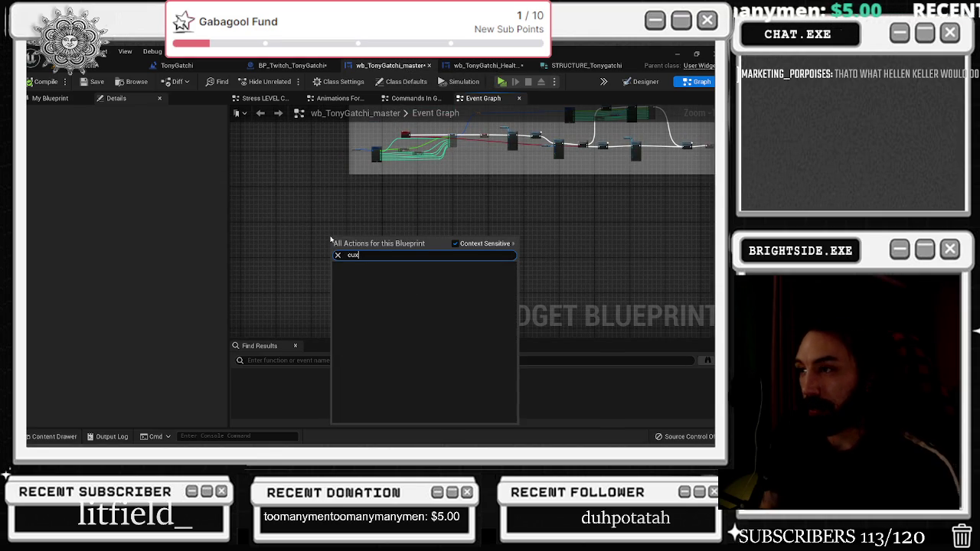
{"action": "key", "text": "Escape"}
Wrap the custom event in a comment and rename it 'change to health bars'
{"action": "key", "text": "c"}
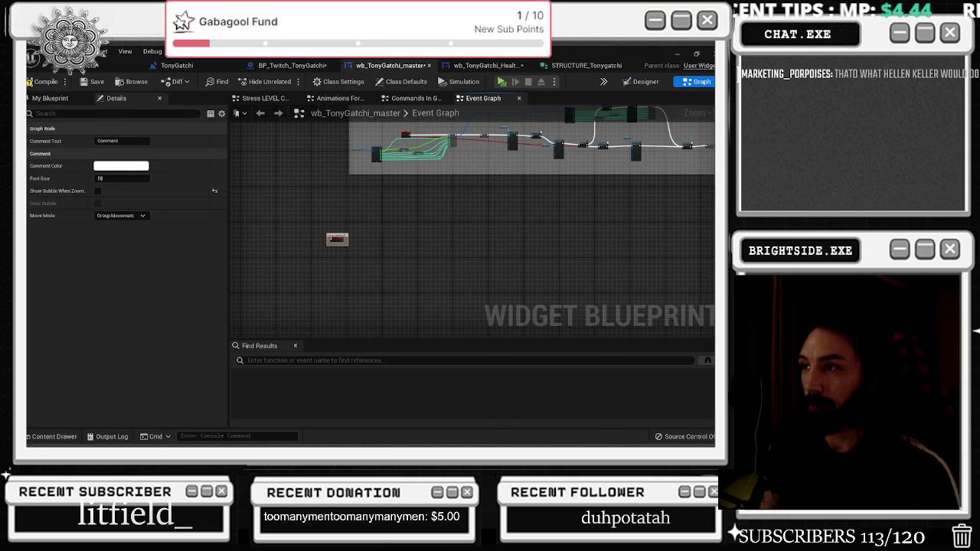
{"action": "scroll", "coordinate": [337, 239], "scroll_direction": "up", "scroll_amount": 5}
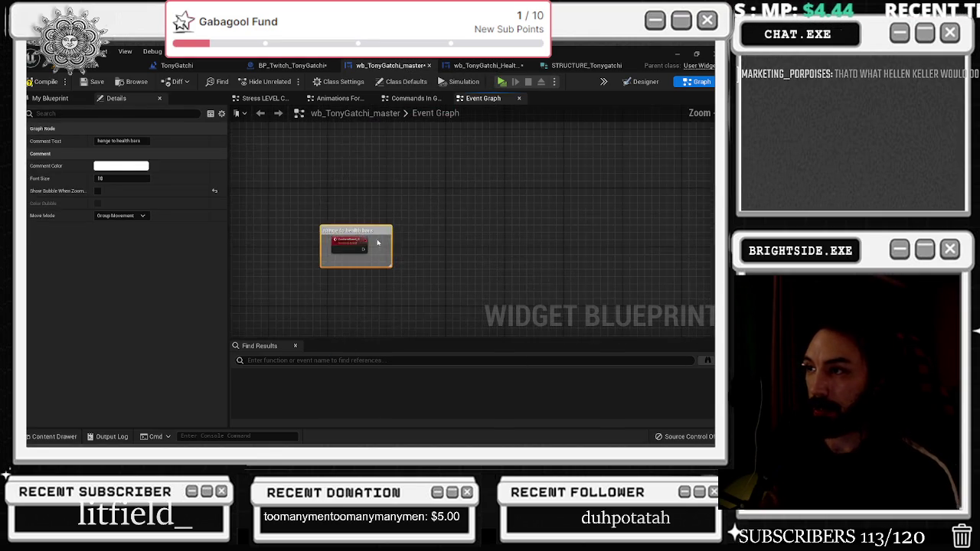
{"action": "left_click", "coordinate": [335, 244]}
{"action": "key", "text": "F2"}
{"action": "type", "text": "chang"}
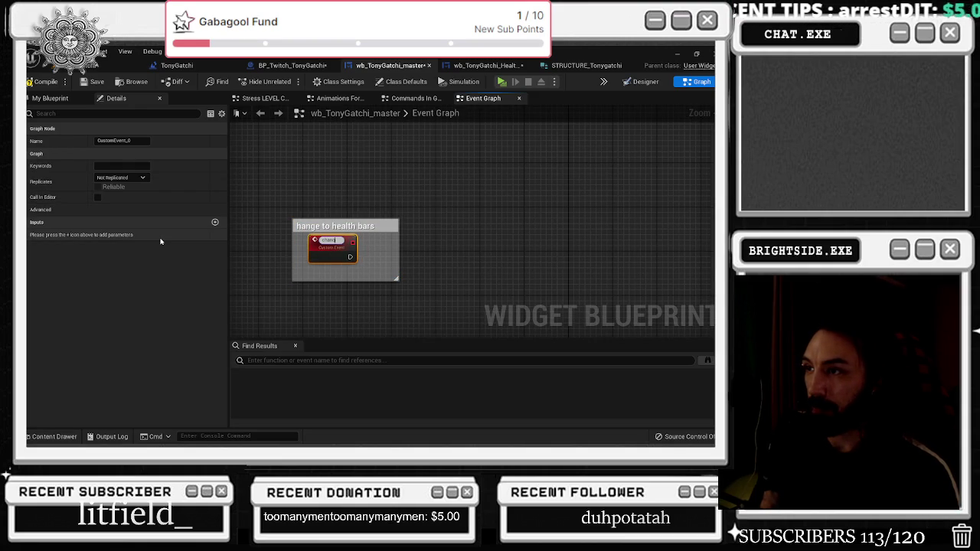
{"action": "type", "text": "e to health"}
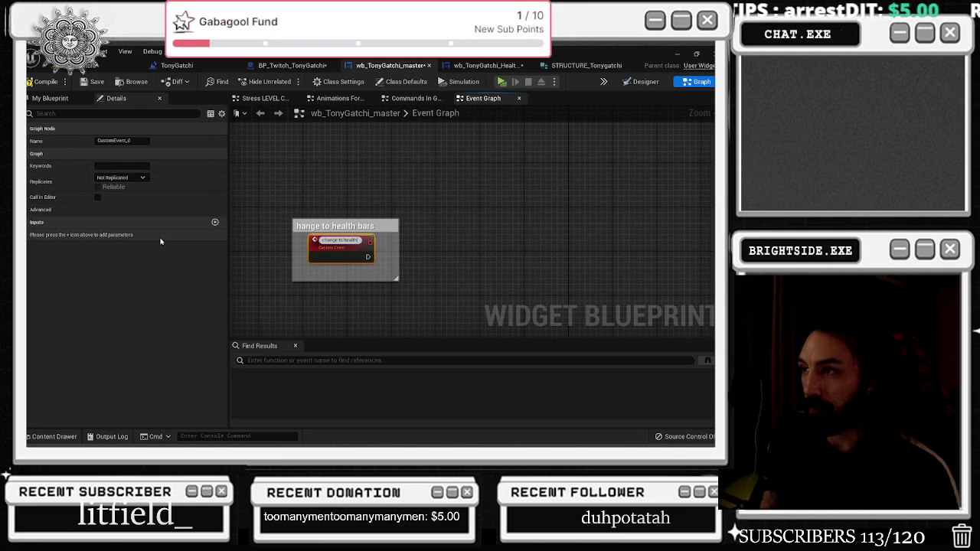
{"action": "type", "text": " bars"}
{"action": "key", "text": "Return"}
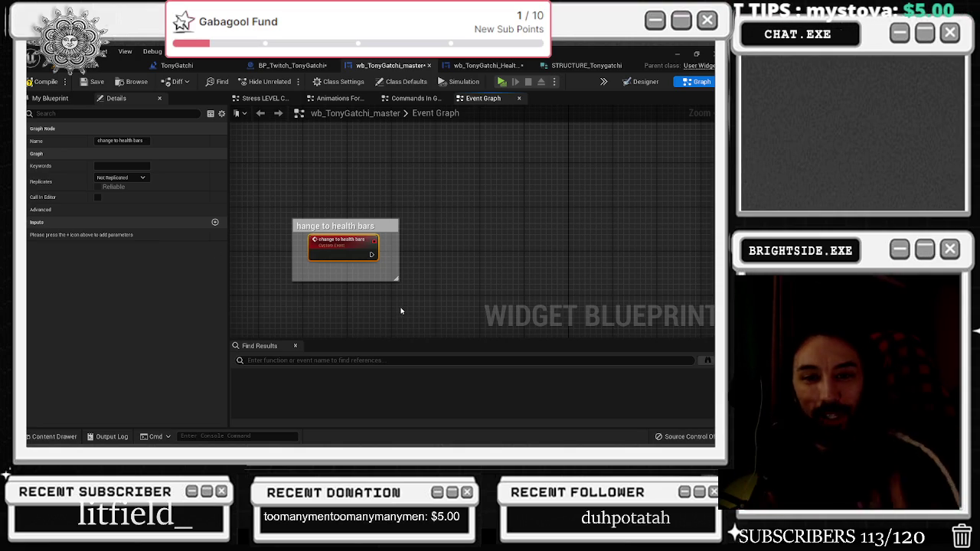
Enlarge the comment box so it fully encloses the change to health bars event
{"action": "left_click_drag", "start_coordinate": [397, 281], "coordinate": [604, 322]}
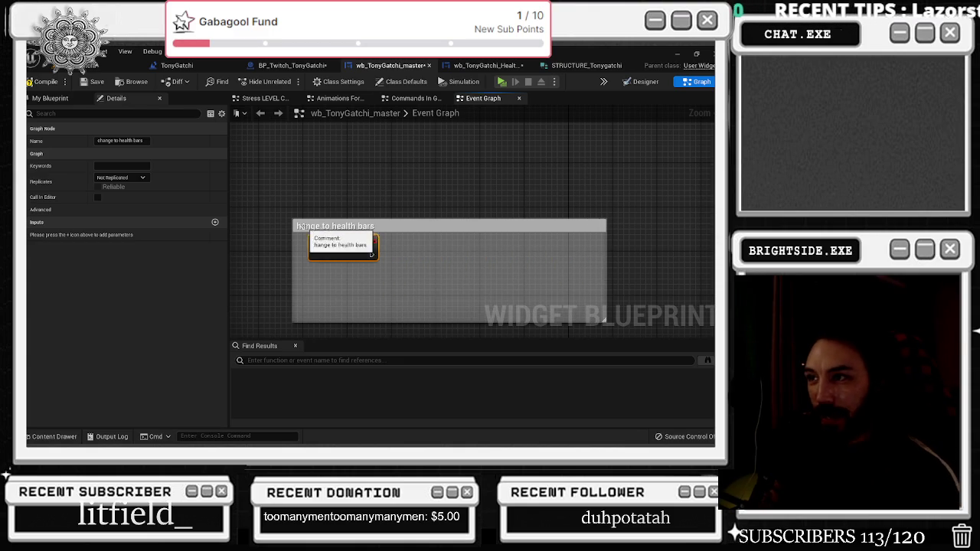
{"action": "left_click_drag", "start_coordinate": [291, 222], "coordinate": [256, 205]}
{"action": "mouse_move", "coordinate": [352, 251]}
{"action": "left_mouse_down"}
{"action": "mouse_move", "coordinate": [301, 223]}
{"action": "mouse_move", "coordinate": [320, 234]}
{"action": "left_mouse_up"}
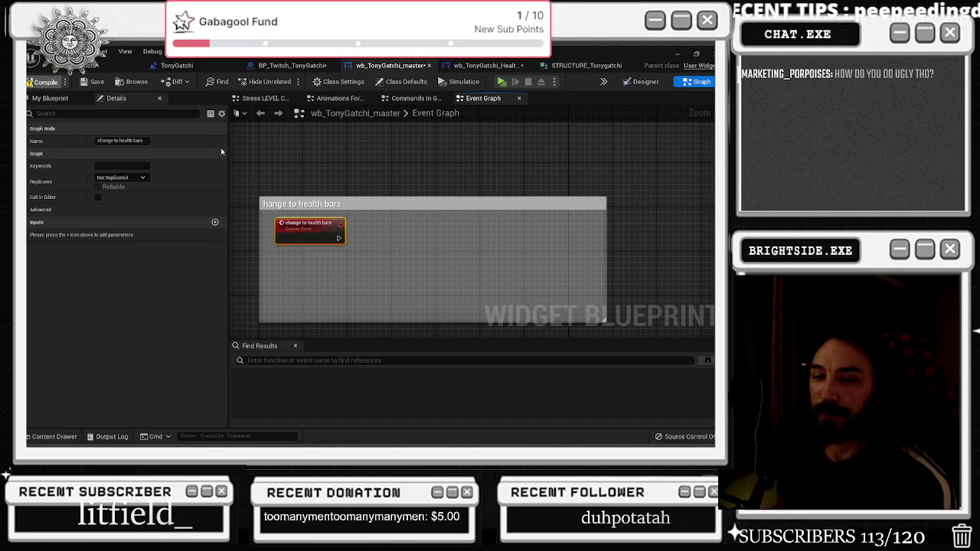
{"action": "left_click", "coordinate": [641, 81]}
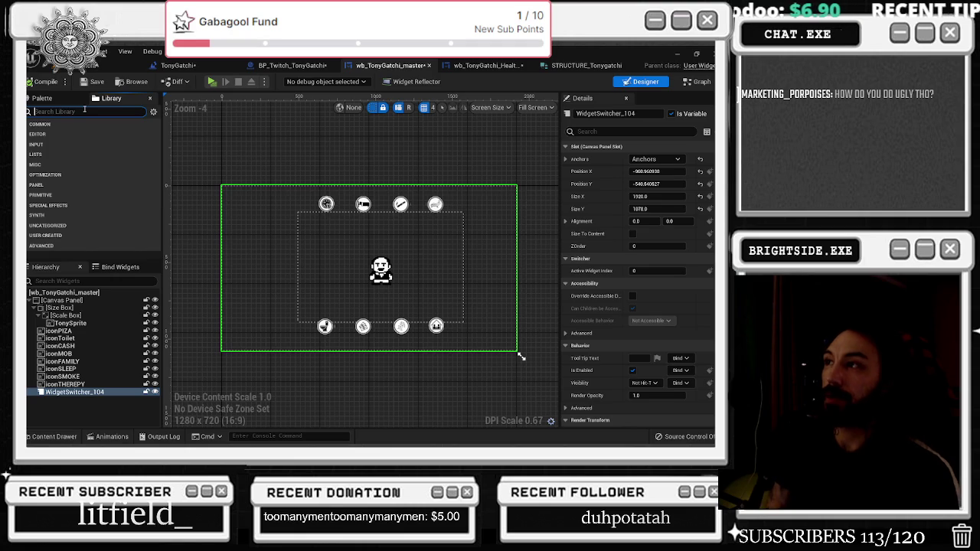
Search the widget Palette for the health bars stats widget
{"action": "left_click", "coordinate": [84, 111]}
{"action": "type", "text": "he"}
{"action": "type", "text": "y"}
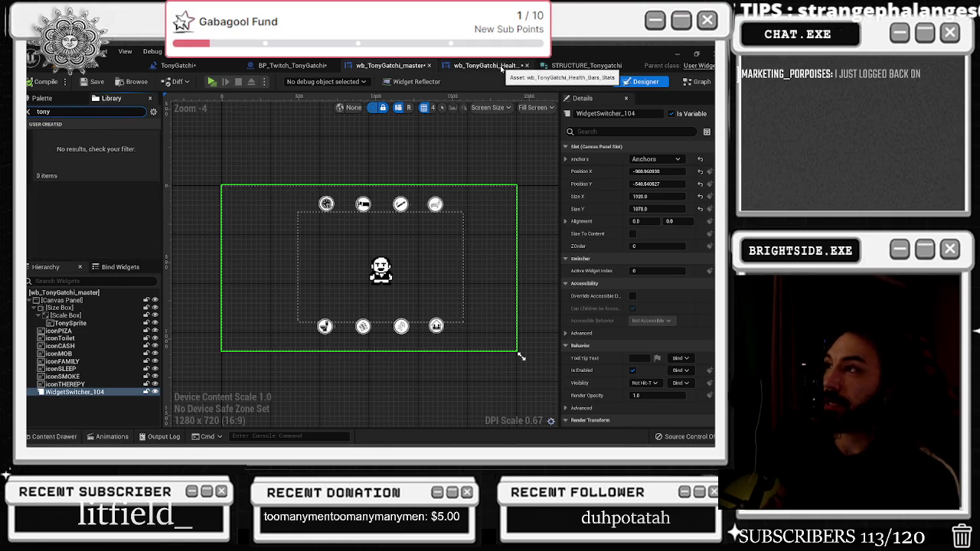
{"action": "key", "text": "BackSpace"}
{"action": "key", "text": "BackSpace"}
{"action": "key", "text": "BackSpace"}
{"action": "key", "text": "BackSpace"}
{"action": "key", "text": "BackSpace"}
{"action": "type", "text": "b"}
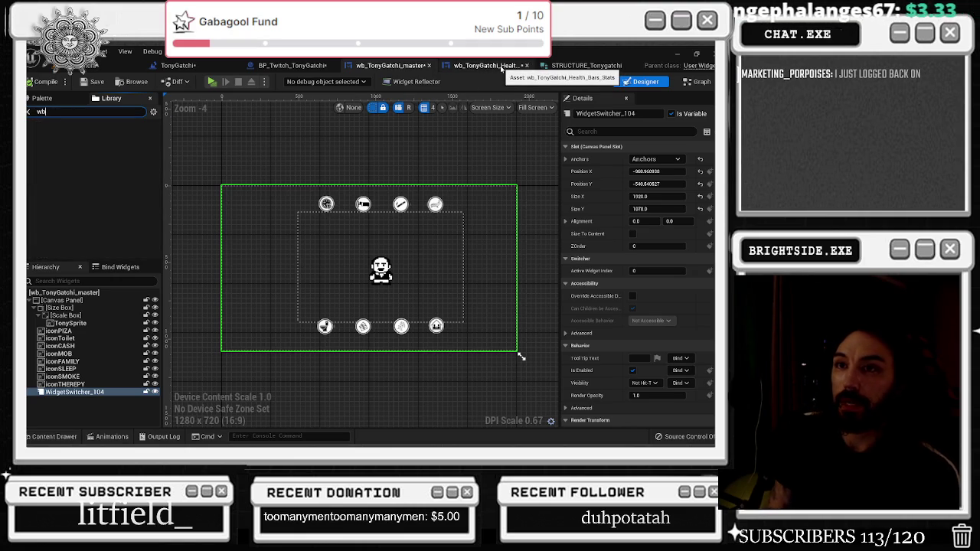
{"action": "type", "text": "_tony"}
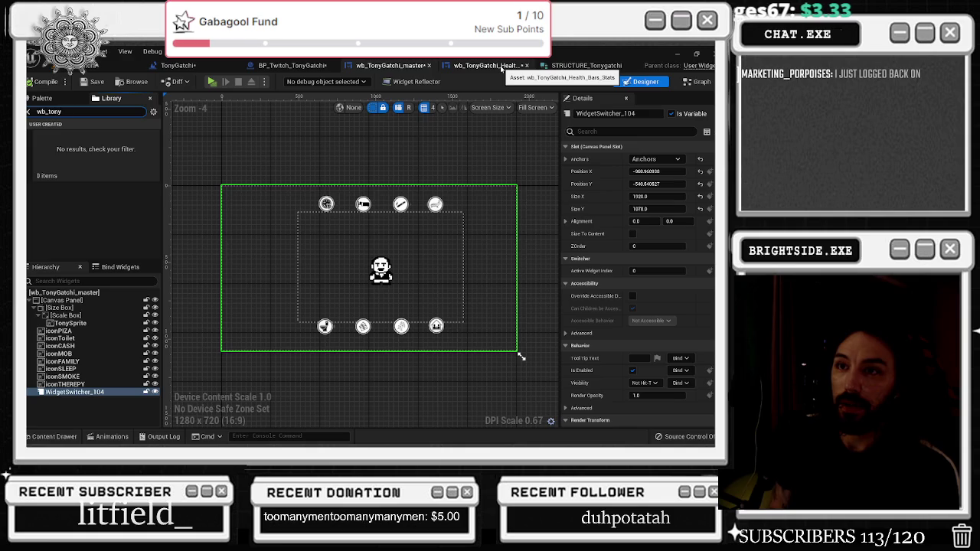
In Health_Bars_Stats, rewire the event's exec to the second SetText, then compile and save
{"action": "left_click", "coordinate": [490, 65]}
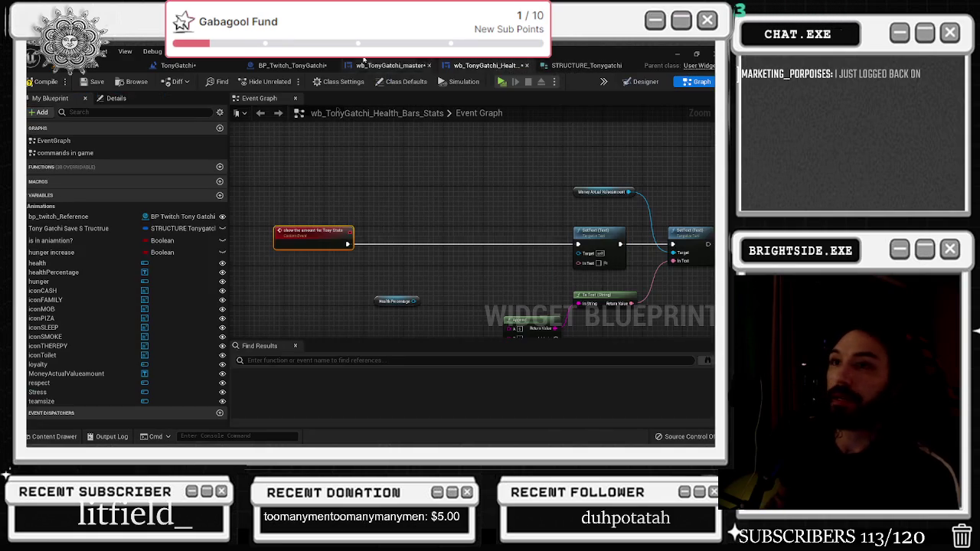
{"action": "left_click", "coordinate": [47, 81]}
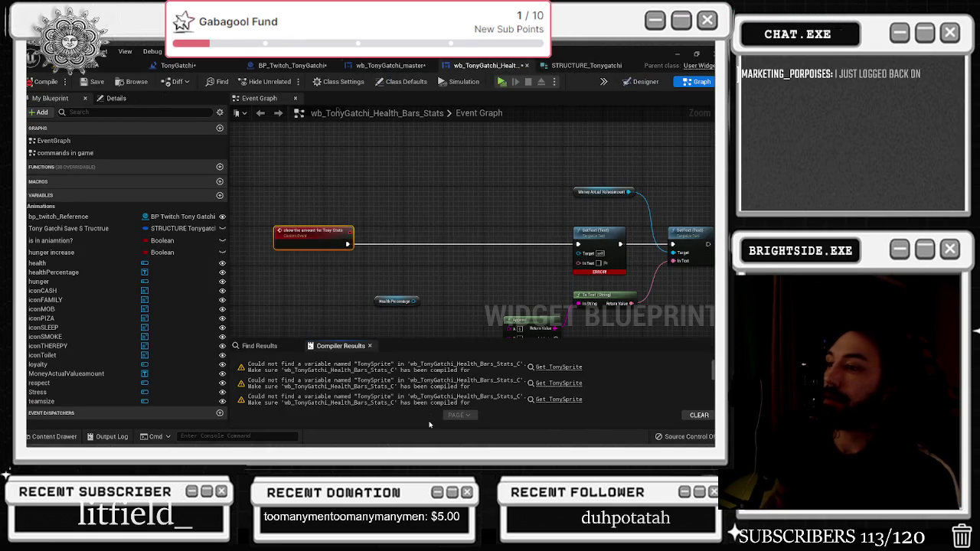
{"action": "left_click_drag", "start_coordinate": [448, 301], "coordinate": [375, 282]}
{"action": "mouse_move", "coordinate": [492, 232]}
{"action": "left_mouse_down"}
{"action": "mouse_move", "coordinate": [612, 239]}
{"action": "mouse_move", "coordinate": [586, 231]}
{"action": "left_mouse_up"}
{"action": "left_click", "coordinate": [83, 82]}
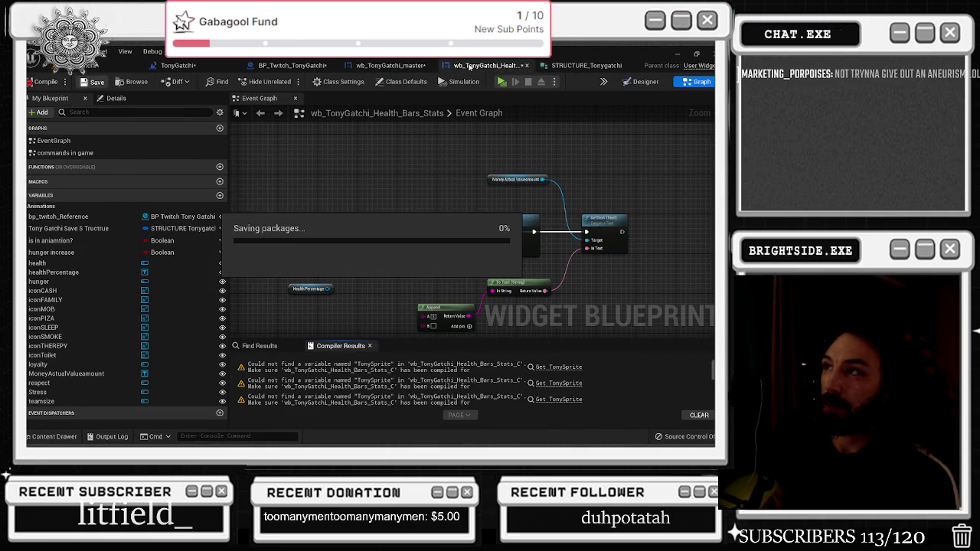
Search the Palette for 'health' and drop the health bars stats widget into WidgetSwitcher_104
{"action": "left_click", "coordinate": [423, 65]}
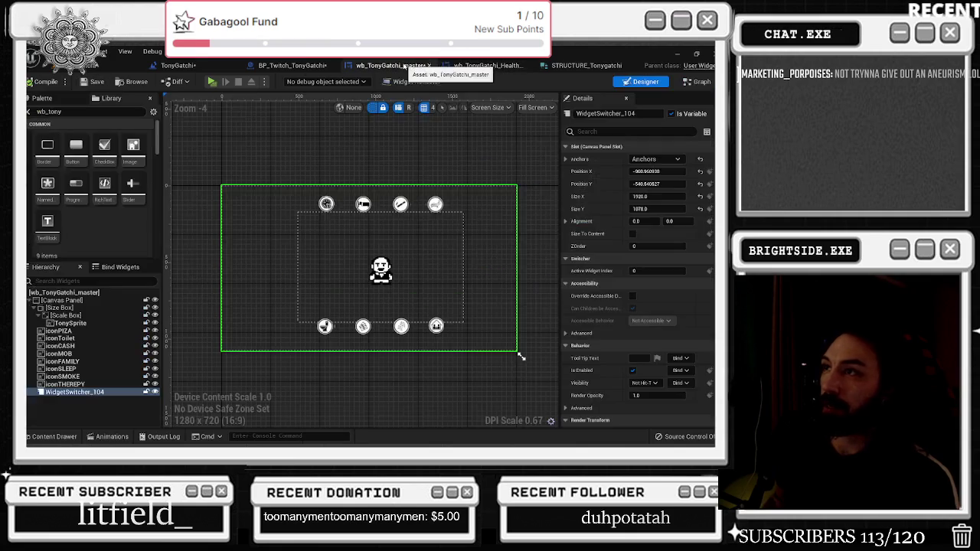
{"action": "left_click", "coordinate": [36, 112]}
{"action": "key", "text": "BackSpace"}
{"action": "key", "text": "BackSpace"}
{"action": "key", "text": "BackSpace"}
{"action": "key", "text": "BackSpace"}
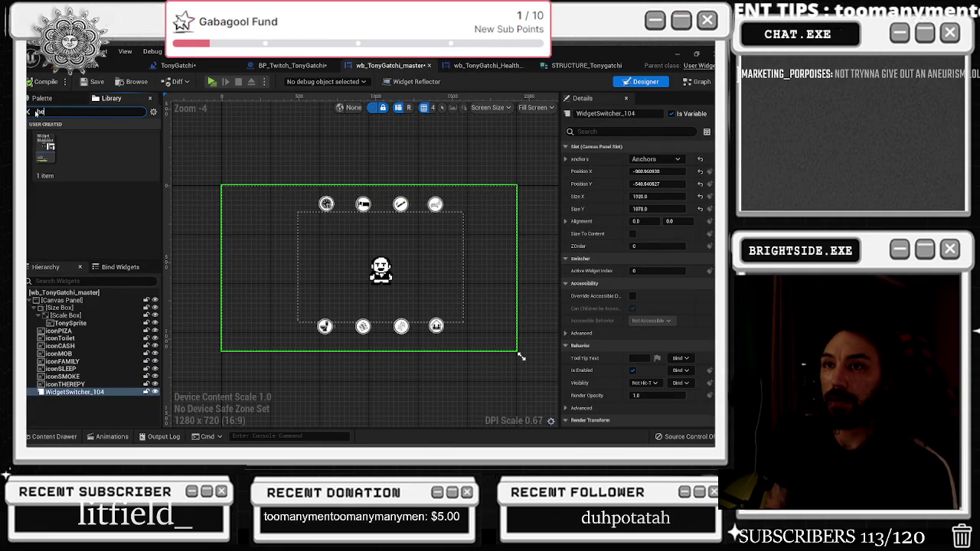
{"action": "type", "text": "health"}
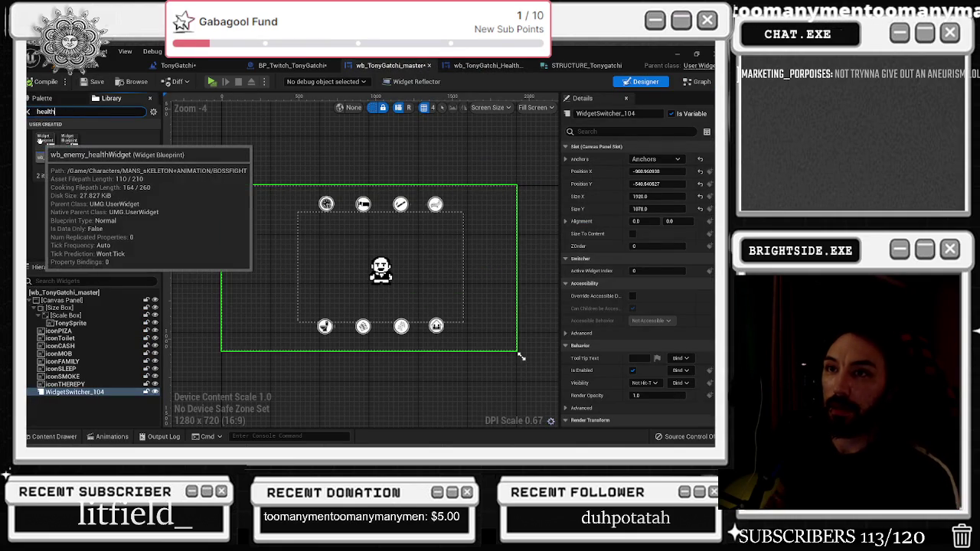
{"action": "mouse_move", "coordinate": [69, 142]}
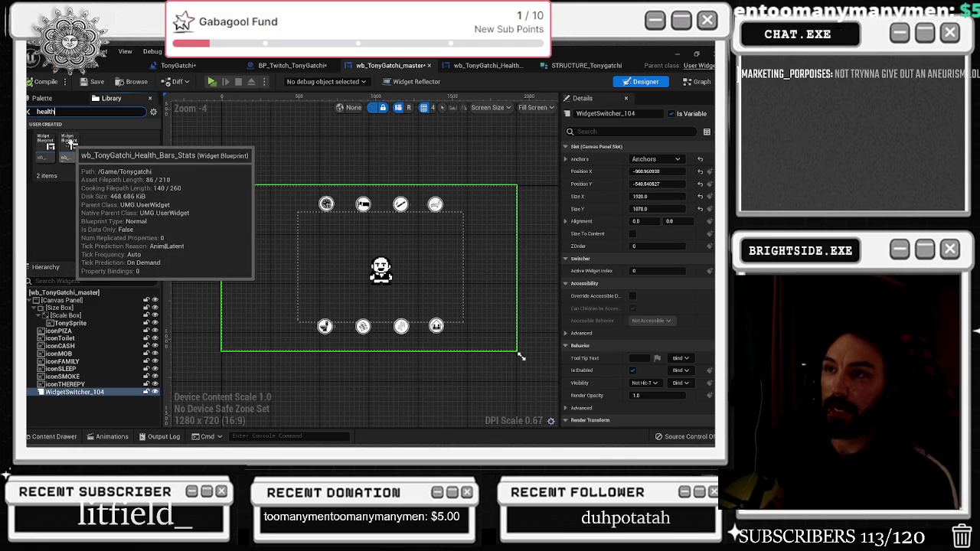
{"action": "left_click_drag", "start_coordinate": [69, 142], "coordinate": [69, 395]}
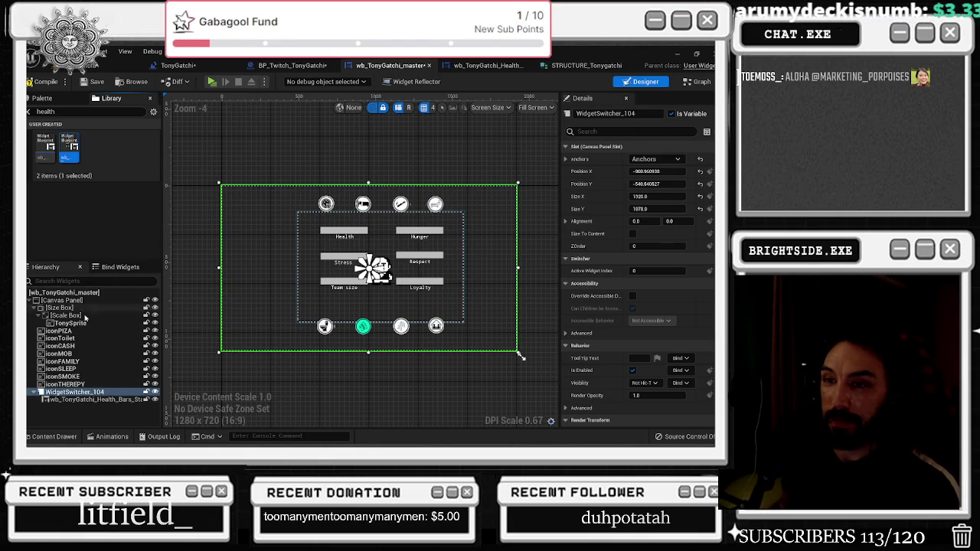
Inspect TonySprite, WidgetSwitcher_104 and the health bars widget in the Hierarchy and Details
{"action": "left_click", "coordinate": [69, 323]}
{"action": "scroll", "coordinate": [364, 235], "scroll_direction": "up", "scroll_amount": 5}
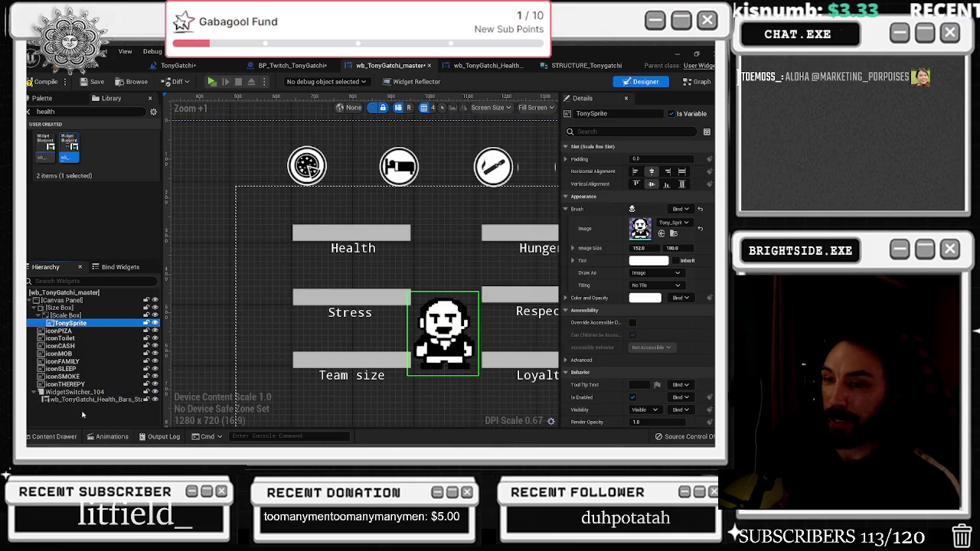
{"action": "left_click", "coordinate": [92, 399]}
{"action": "left_click", "coordinate": [101, 392]}
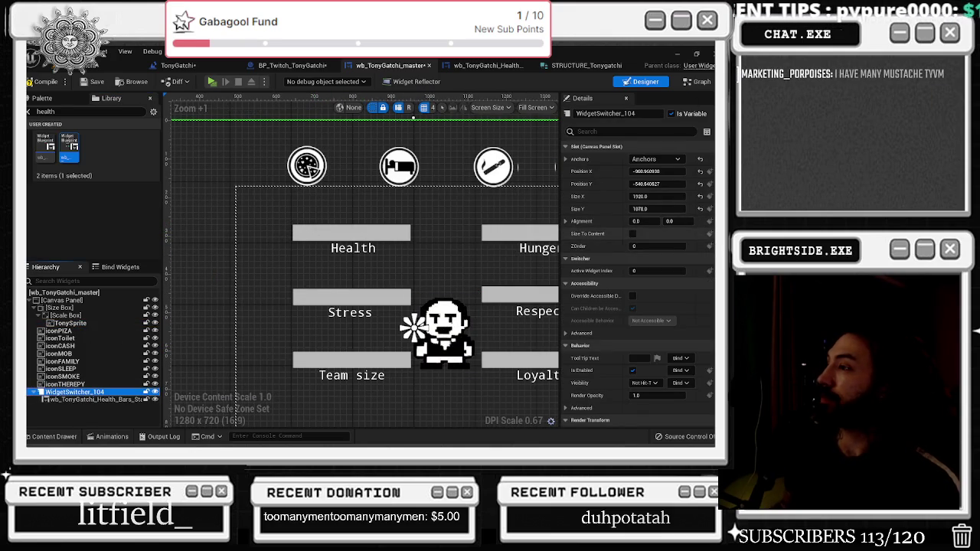
{"action": "scroll", "coordinate": [712, 245], "scroll_direction": "down", "scroll_amount": 6}
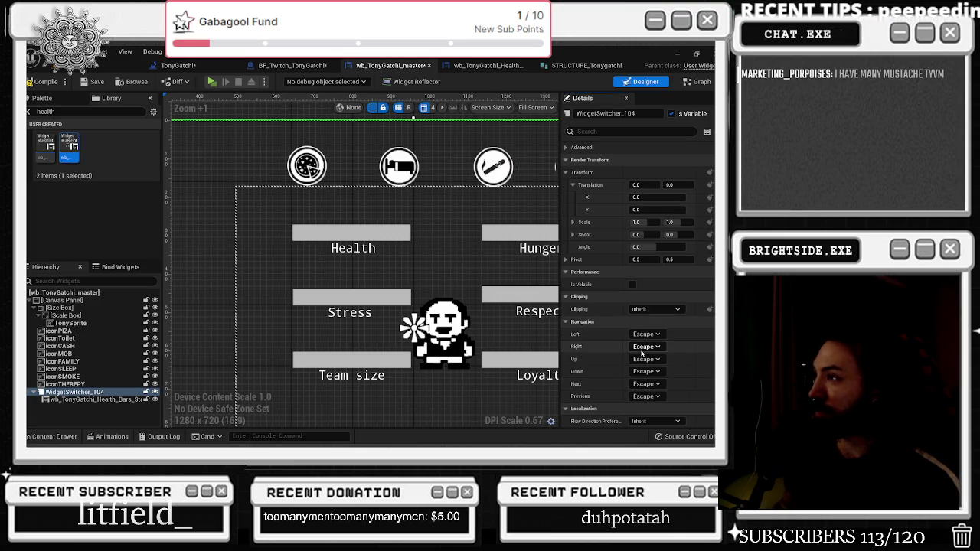
{"action": "scroll", "coordinate": [626, 354], "scroll_direction": "up", "scroll_amount": 5}
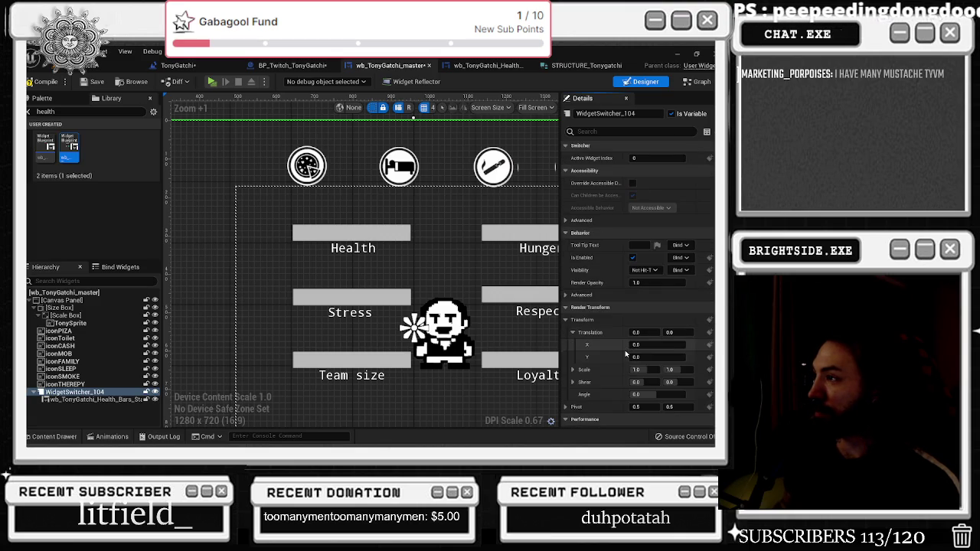
{"action": "scroll", "coordinate": [628, 337], "scroll_direction": "up", "scroll_amount": 4}
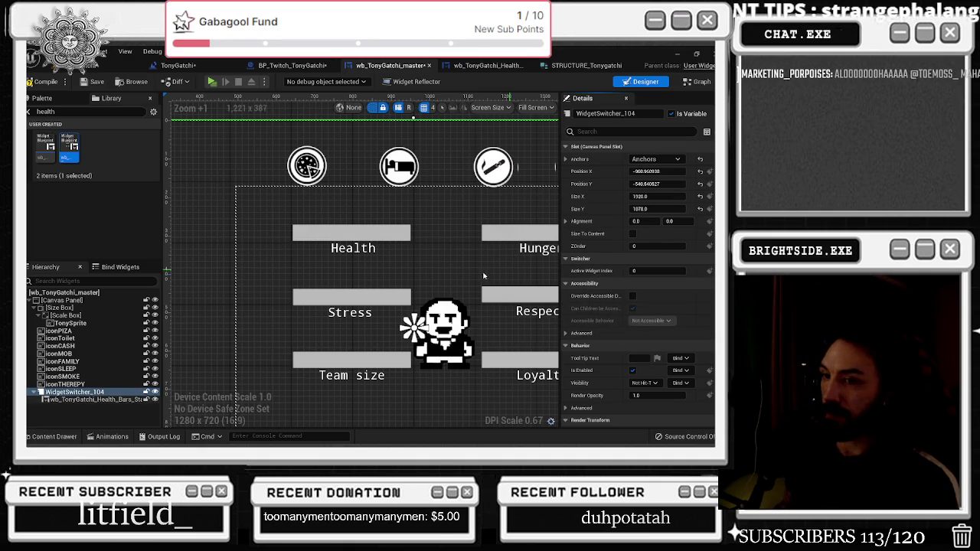
{"action": "left_click", "coordinate": [117, 400]}
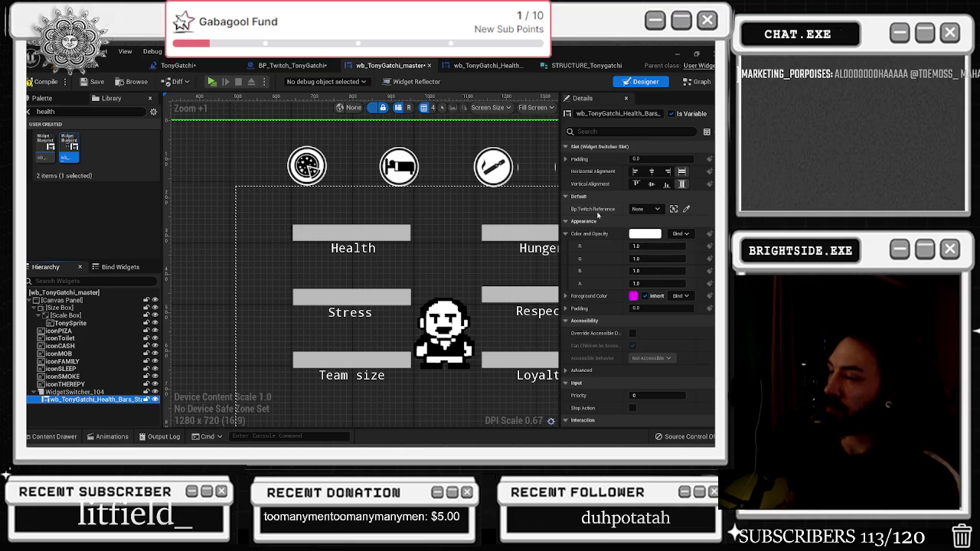
{"action": "left_click", "coordinate": [81, 392]}
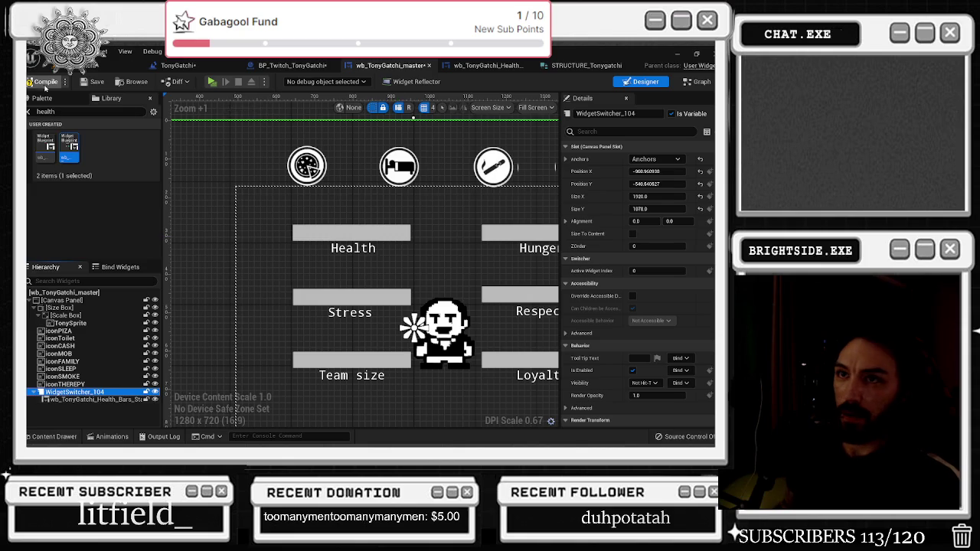
{"action": "left_click", "coordinate": [91, 71]}
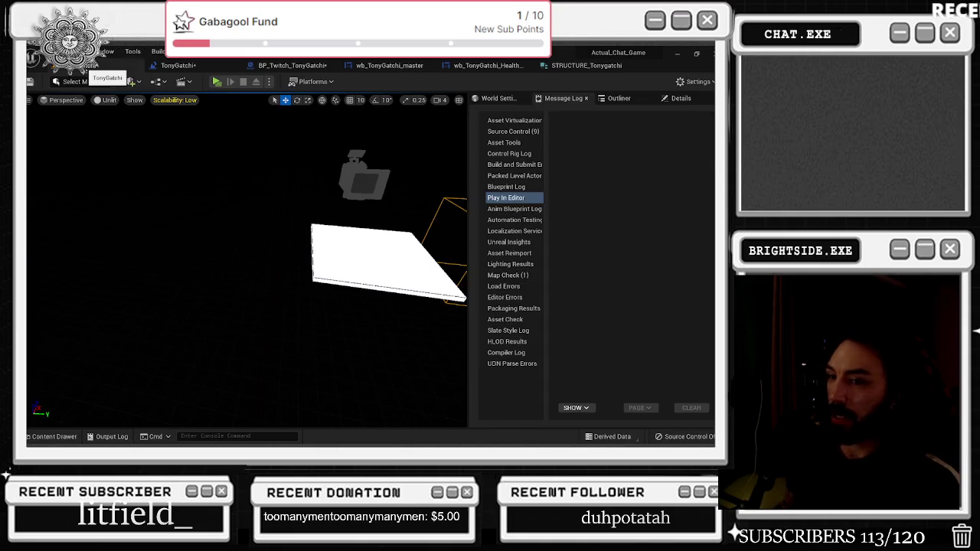
Start Play, open the erroring health bars widget and recompile it
{"action": "left_click", "coordinate": [217, 82]}
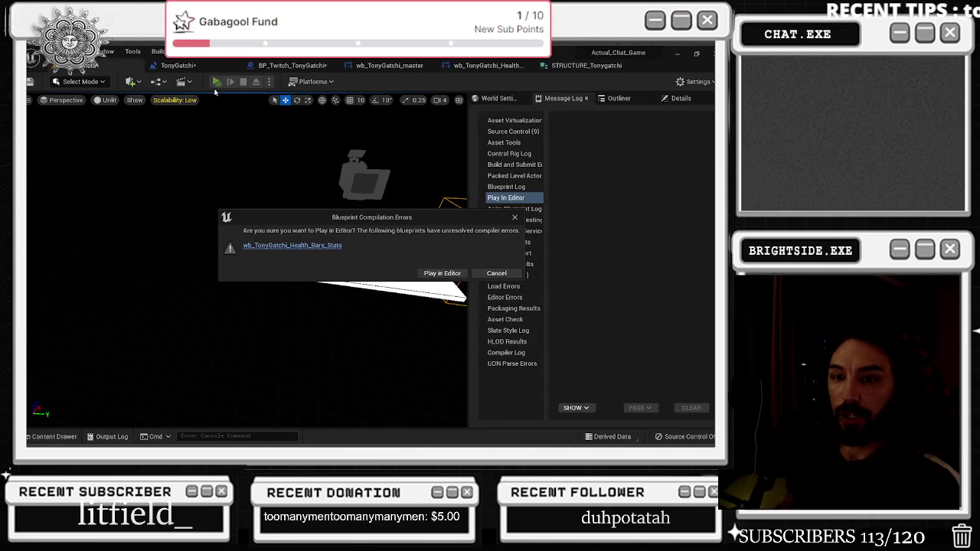
{"action": "left_click", "coordinate": [338, 250]}
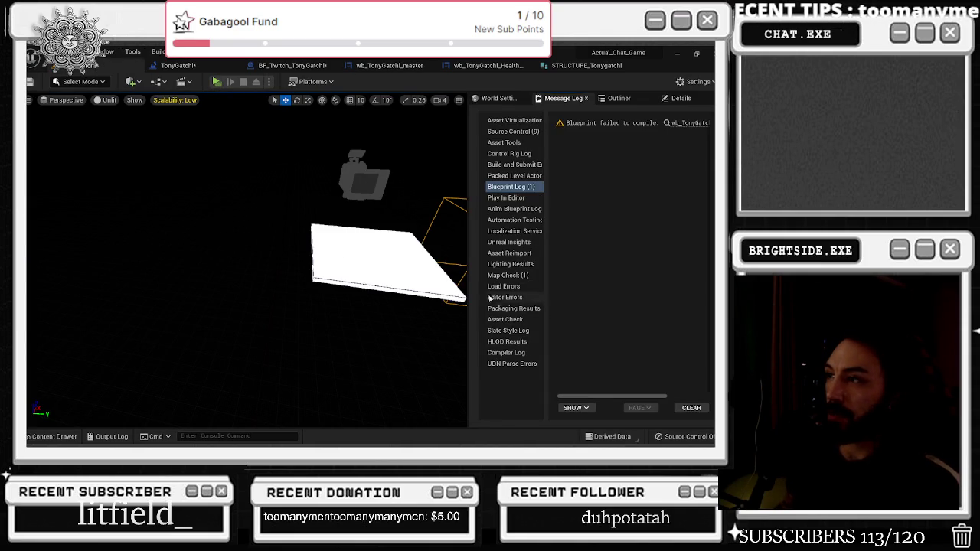
{"action": "left_click", "coordinate": [488, 65]}
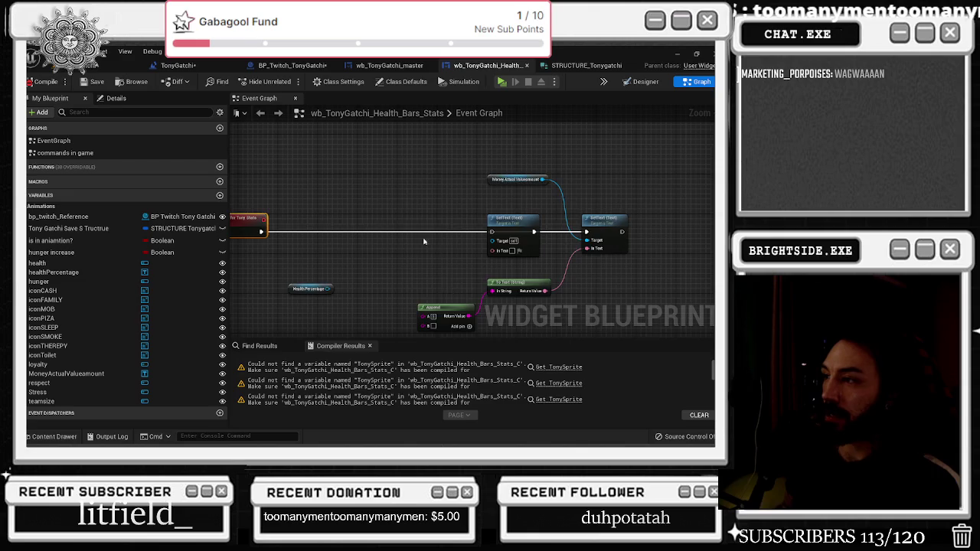
{"action": "scroll", "coordinate": [413, 234], "scroll_direction": "down", "scroll_amount": 5}
{"action": "left_click", "coordinate": [42, 81]}
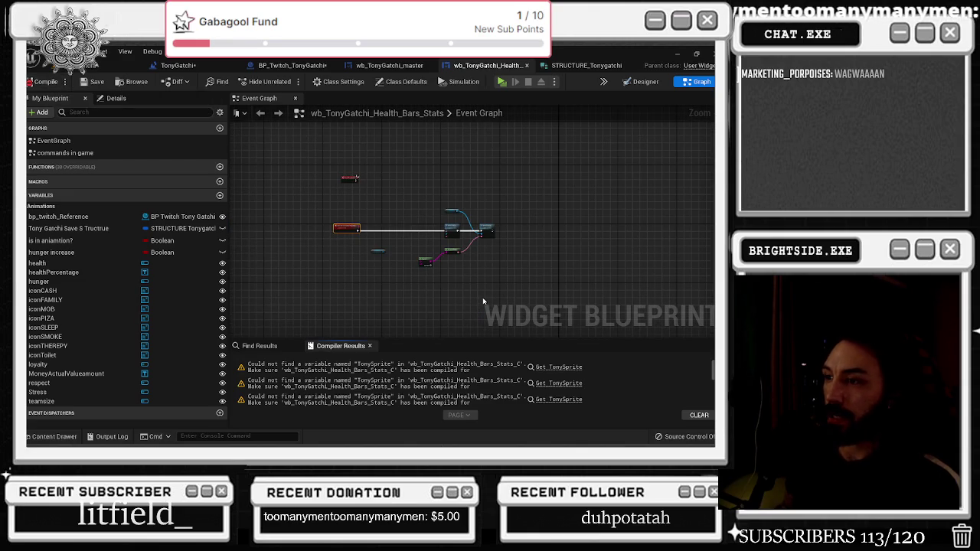
Follow the Tony Sprite error and delete every node in the Commands In Game graph
{"action": "scroll", "coordinate": [428, 383], "scroll_direction": "up", "scroll_amount": 3}
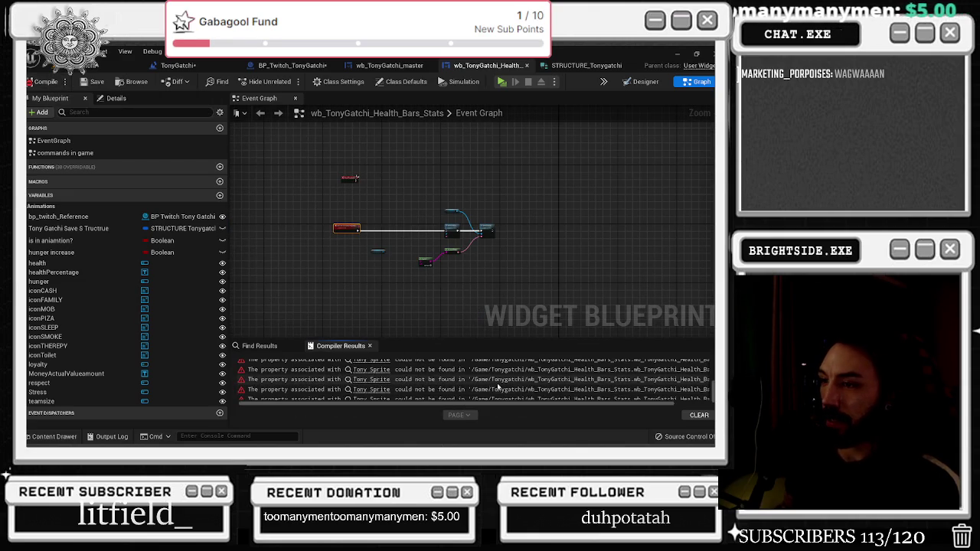
{"action": "left_click", "coordinate": [371, 385]}
{"action": "scroll", "coordinate": [352, 268], "scroll_direction": "down", "scroll_amount": 5}
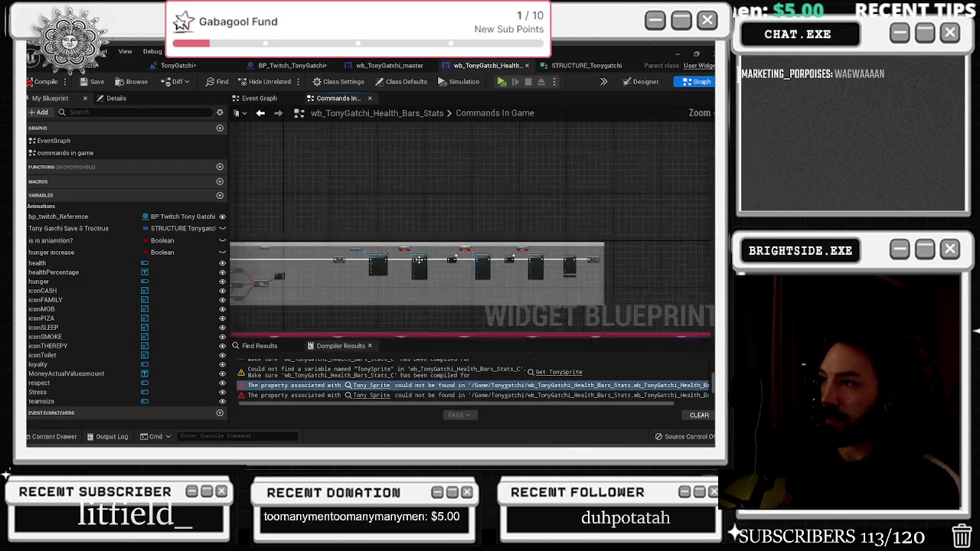
{"action": "left_click_drag", "start_coordinate": [581, 325], "coordinate": [580, 265]}
{"action": "key", "text": "ctrl+a"}
{"action": "key", "text": "Delete"}
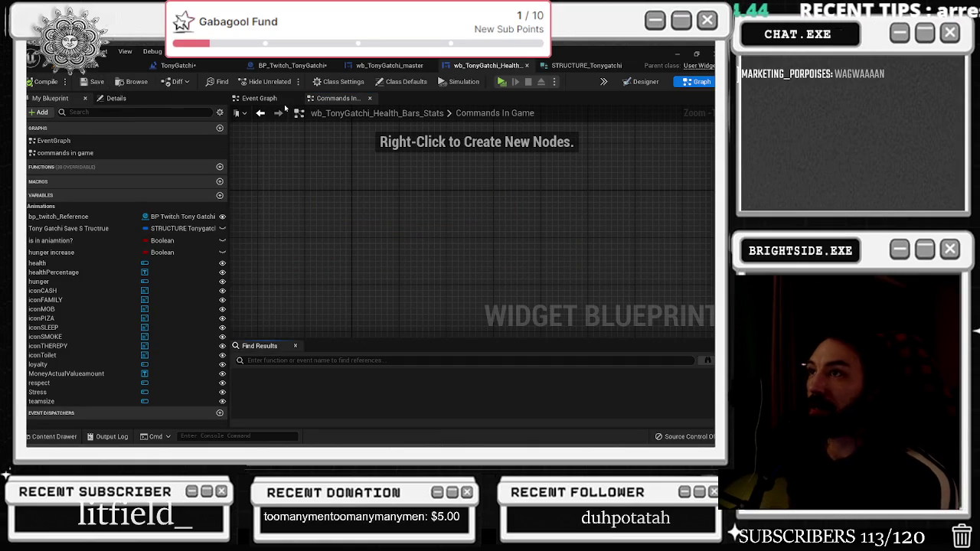
{"action": "left_click", "coordinate": [349, 66]}
{"action": "left_click", "coordinate": [291, 65]}
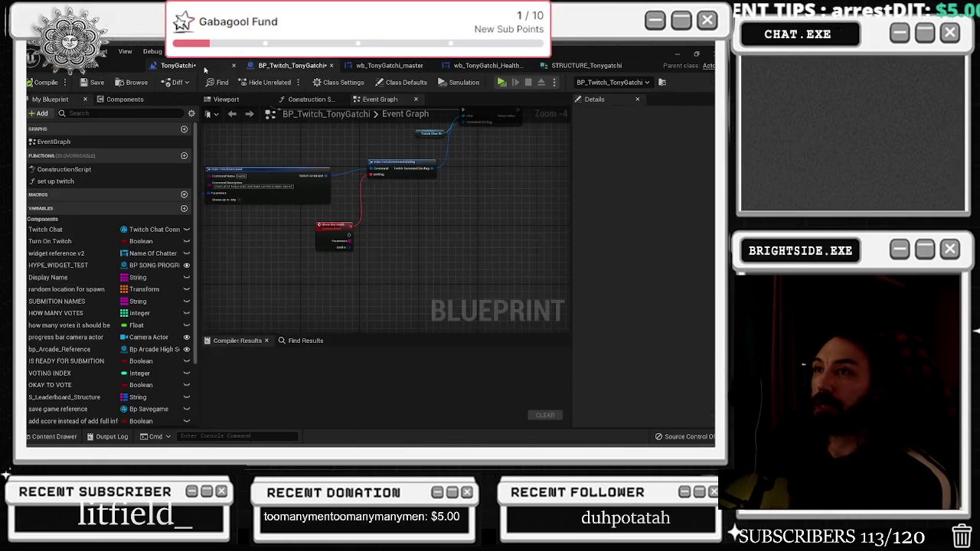
Play-test the level, minimizing the TwitchWorks login browser to view Tony's stat screen, then stop
{"action": "left_click", "coordinate": [178, 65]}
{"action": "left_click", "coordinate": [97, 67]}
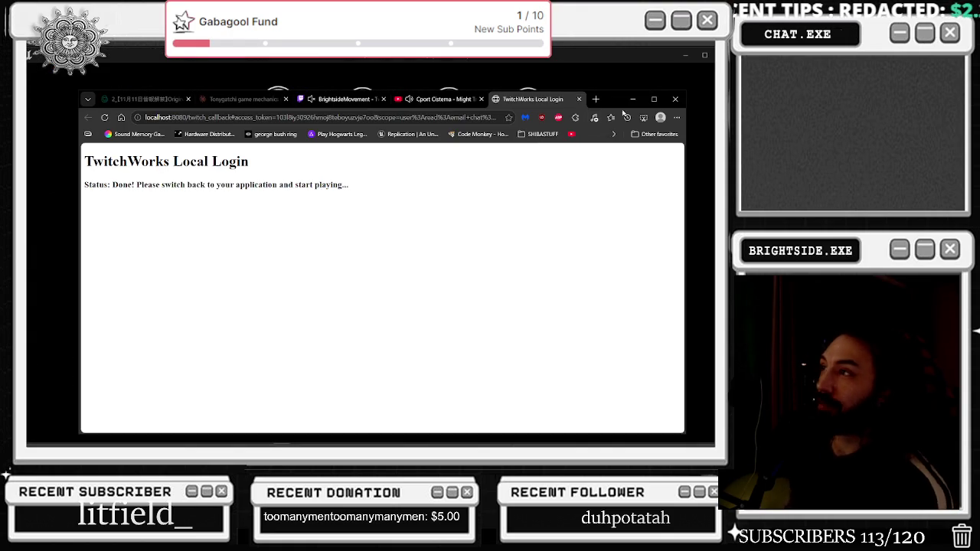
{"action": "left_click", "coordinate": [631, 99]}
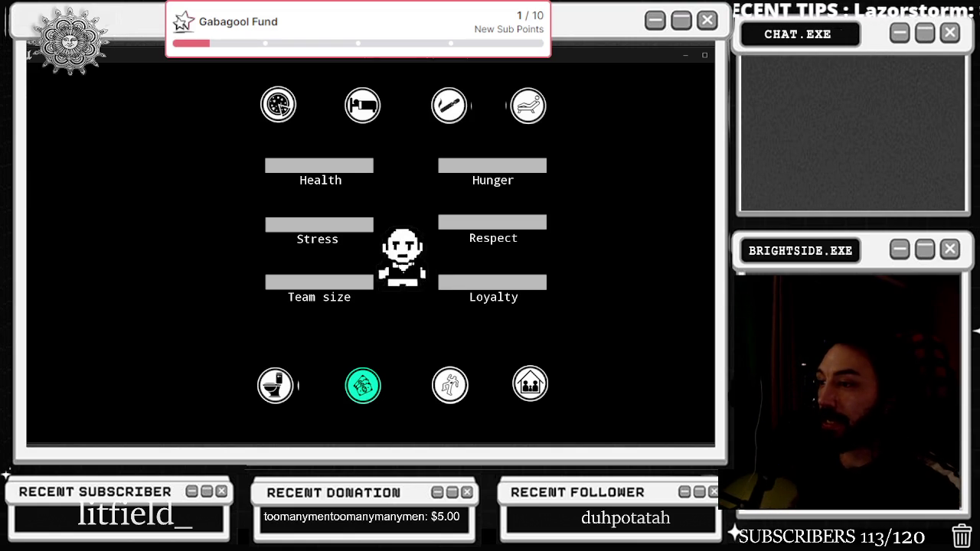
{"action": "key", "text": "Escape"}
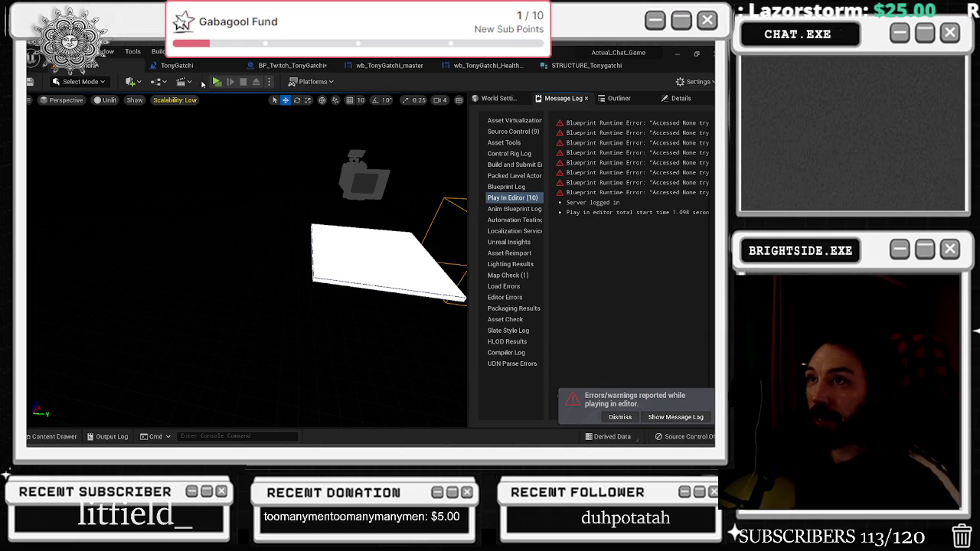
{"action": "left_click", "coordinate": [188, 65]}
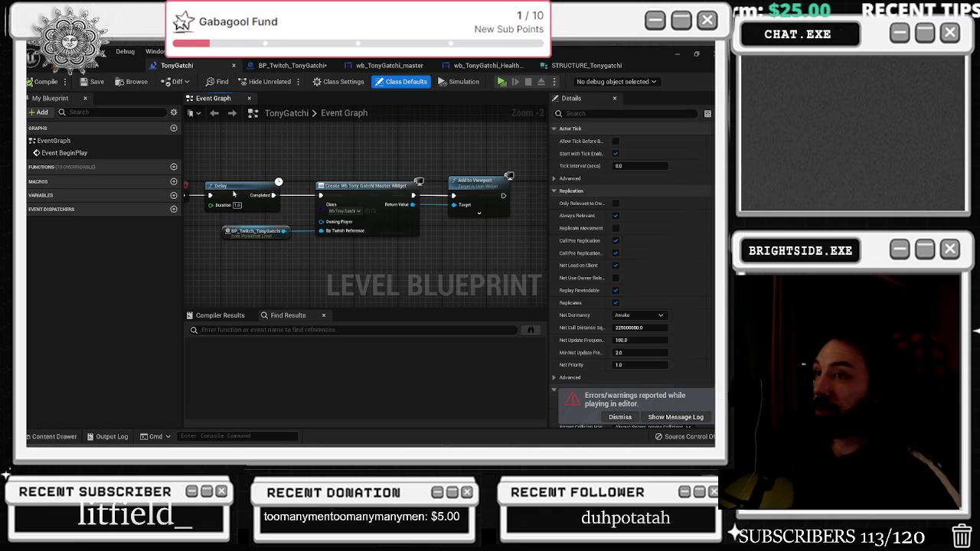
Select the Delay node and save the TonyGatchi level blueprint with Ctrl+S
{"action": "left_click", "coordinate": [229, 191]}
{"action": "left_click_drag", "start_coordinate": [294, 176], "coordinate": [389, 191]}
{"action": "key", "text": "ctrl+s"}
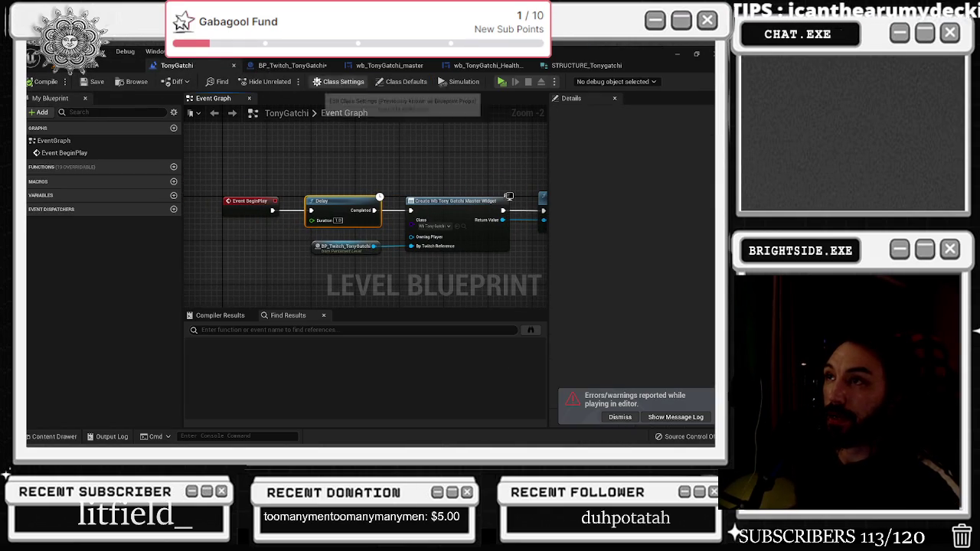
Open the wb_TonyGatchi_master designer, dismiss the errors notification and zoom out to the full layout
{"action": "left_click", "coordinate": [291, 65]}
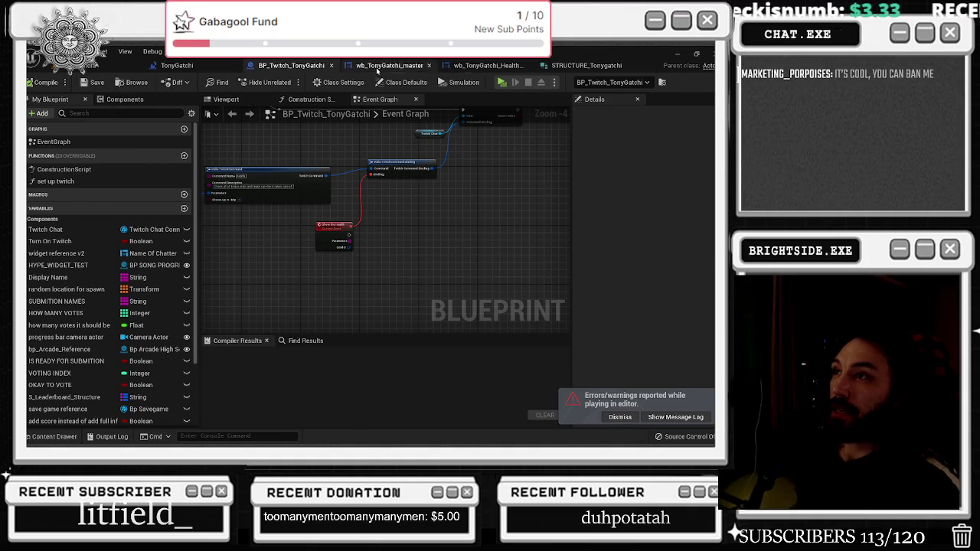
{"action": "left_click", "coordinate": [376, 67]}
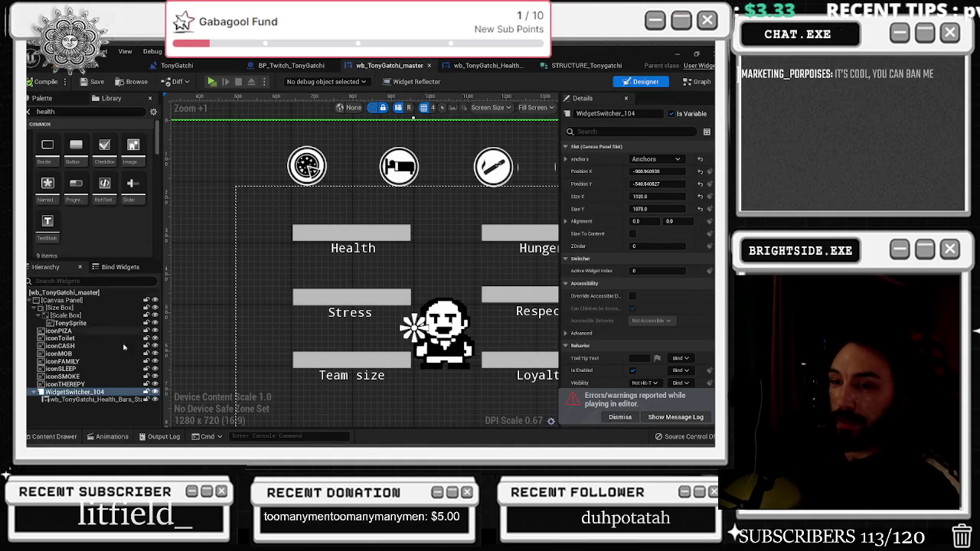
{"action": "left_click", "coordinate": [620, 416]}
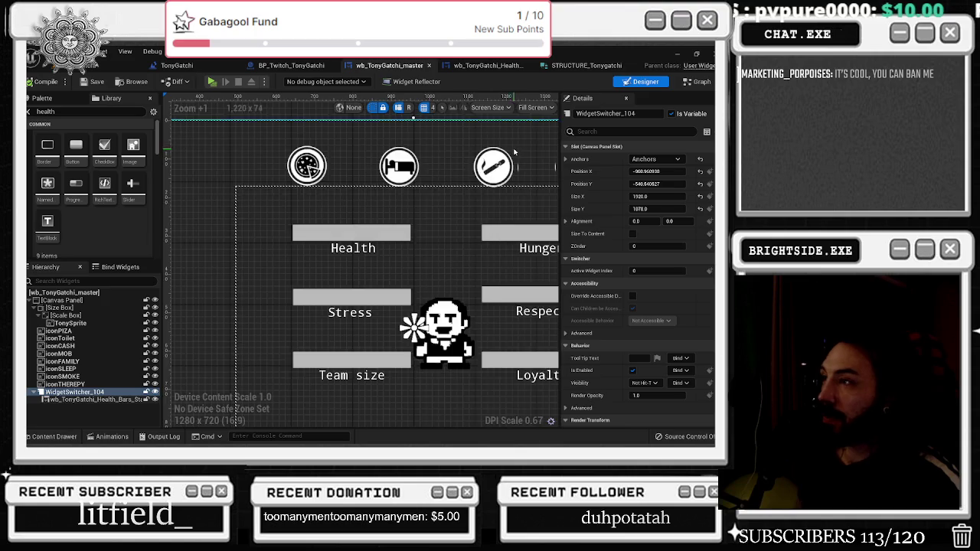
{"action": "scroll", "coordinate": [540, 161], "scroll_direction": "down", "scroll_amount": 2}
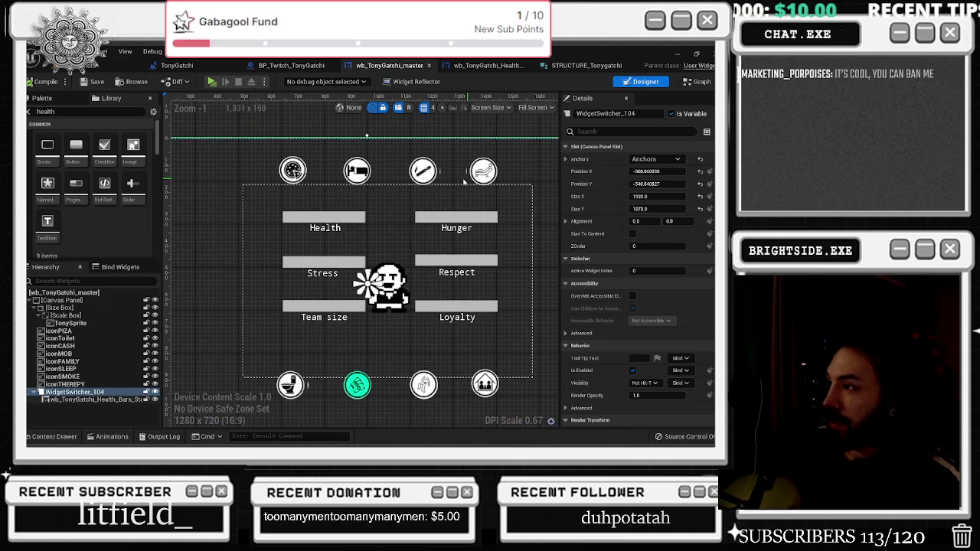
{"action": "scroll", "coordinate": [536, 170], "scroll_direction": "down", "scroll_amount": 1}
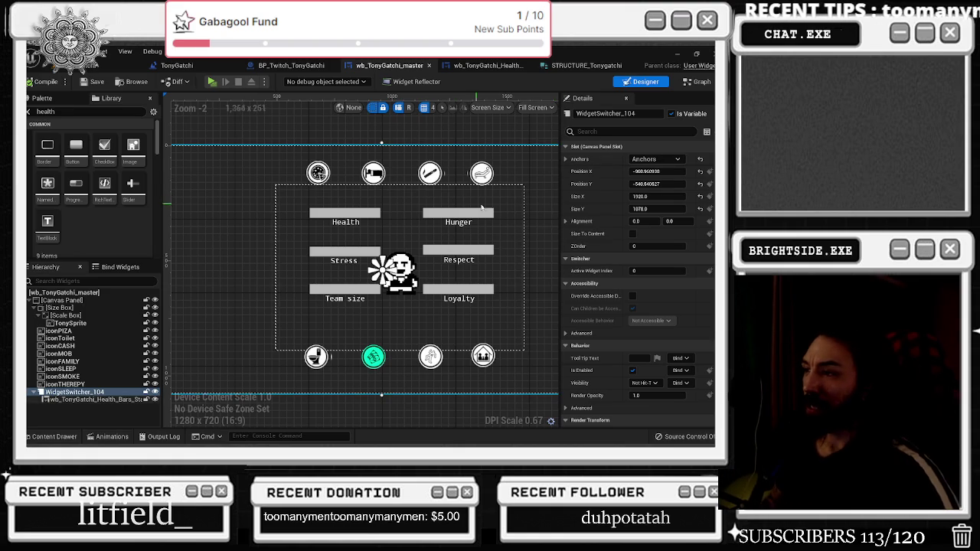
{"action": "left_click", "coordinate": [113, 399]}
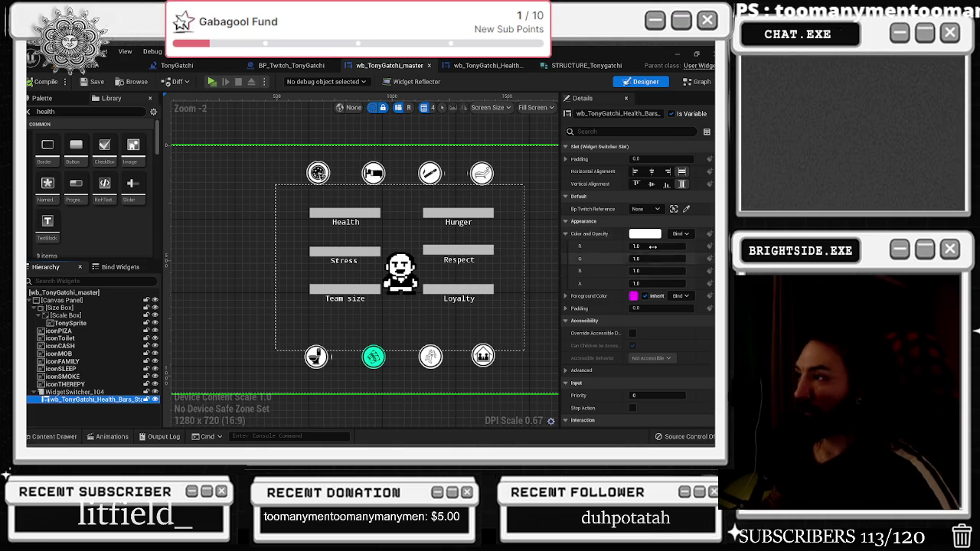
{"action": "left_click", "coordinate": [74, 391]}
{"action": "left_click", "coordinate": [650, 270]}
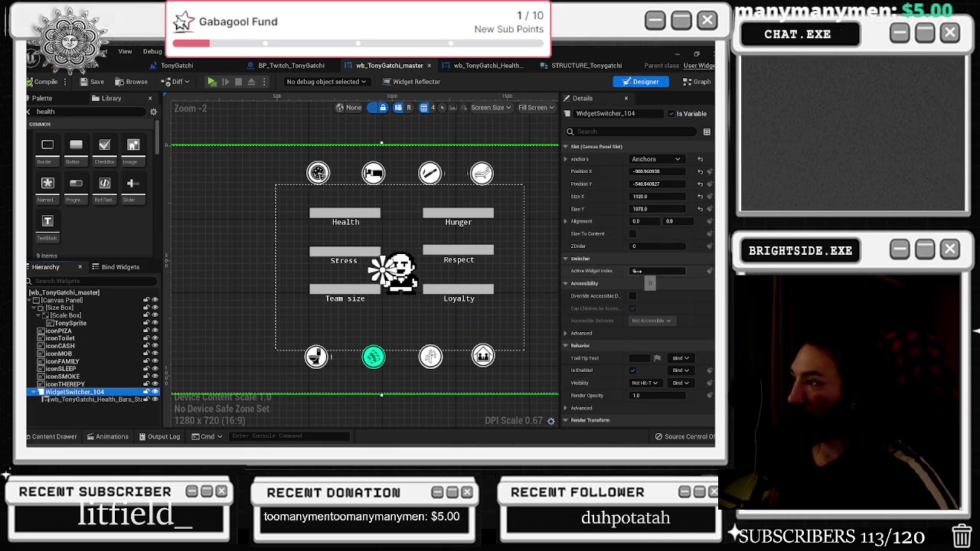
{"action": "type", "text": "1"}
{"action": "key", "text": "BackSpace"}
{"action": "type", "text": "0"}
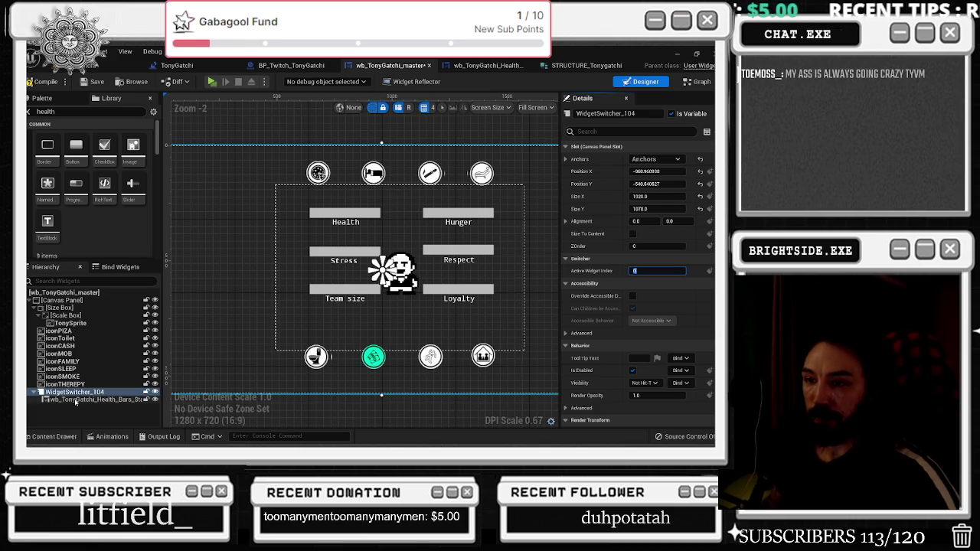
{"action": "left_click", "coordinate": [91, 398], "text": "ctrl"}
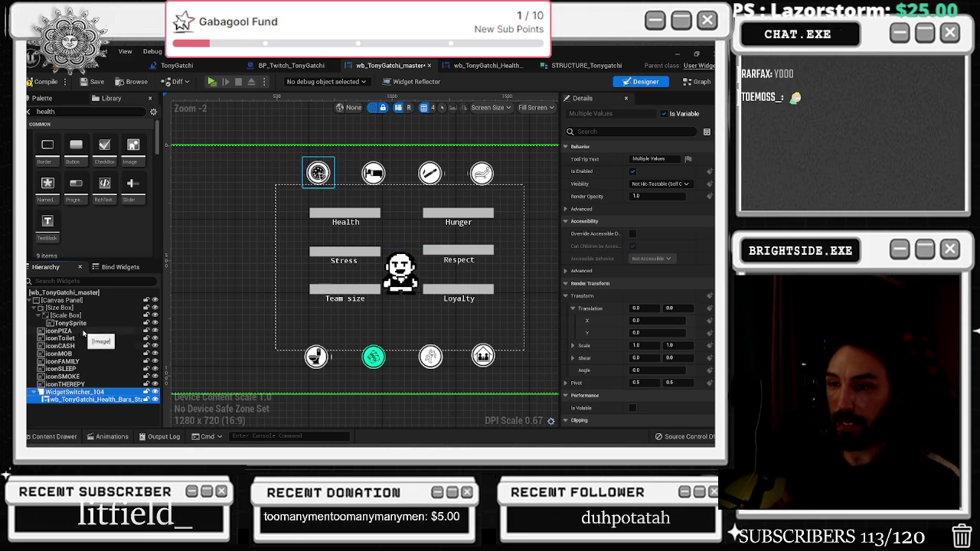
{"action": "left_click", "coordinate": [89, 399]}
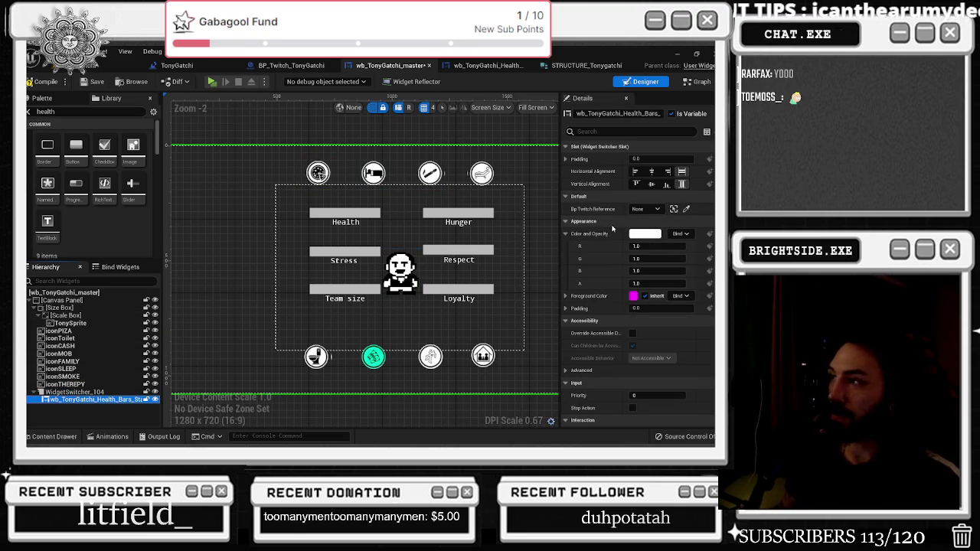
{"action": "scroll", "coordinate": [612, 228], "scroll_direction": "down", "scroll_amount": 1}
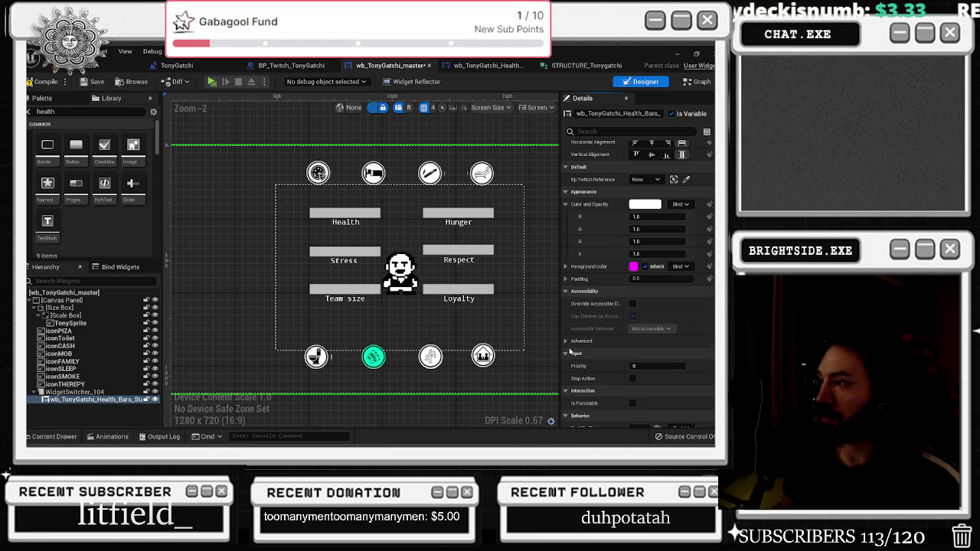
{"action": "scroll", "coordinate": [683, 306], "scroll_direction": "down", "scroll_amount": 3}
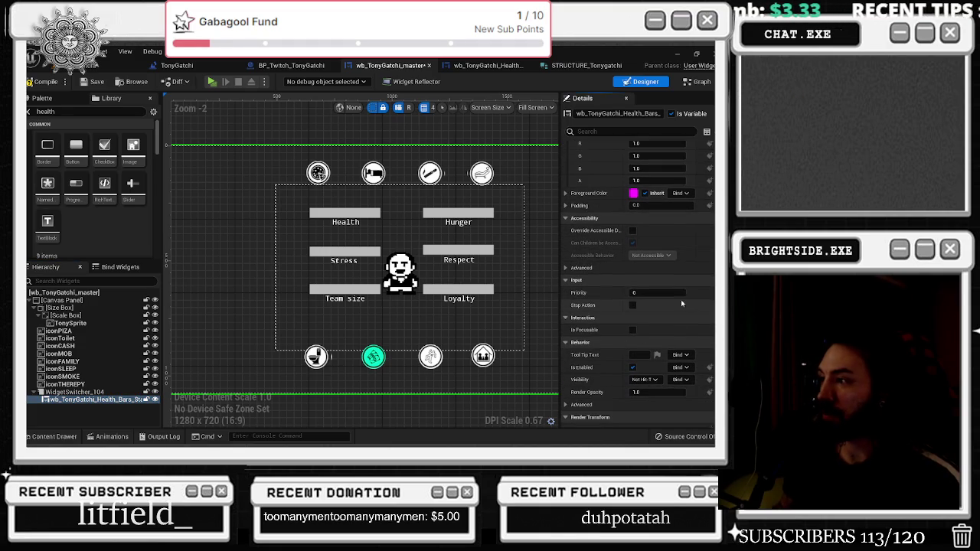
{"action": "left_click", "coordinate": [459, 188]}
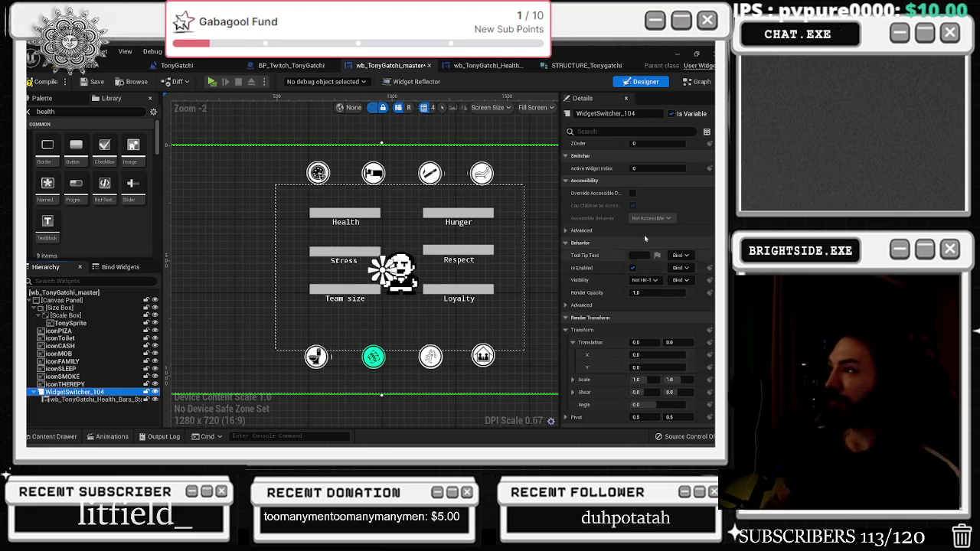
{"action": "scroll", "coordinate": [641, 192], "scroll_direction": "up", "scroll_amount": 1}
{"action": "left_click", "coordinate": [643, 183]}
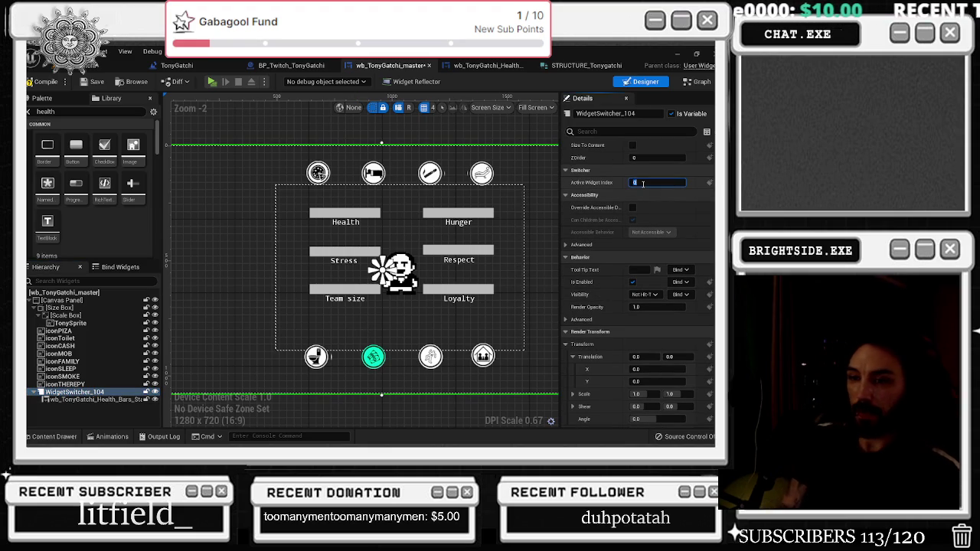
{"action": "left_click", "coordinate": [105, 399]}
{"action": "left_click", "coordinate": [85, 392]}
Add WidgetSwitcher_70 directly under the Canvas Panel and move the health bars widget into it
{"action": "left_click", "coordinate": [67, 112]}
{"action": "type", "text": "wi"}
{"action": "key", "text": "BackSpace"}
{"action": "key", "text": "BackSpace"}
{"action": "key", "text": "BackSpace"}
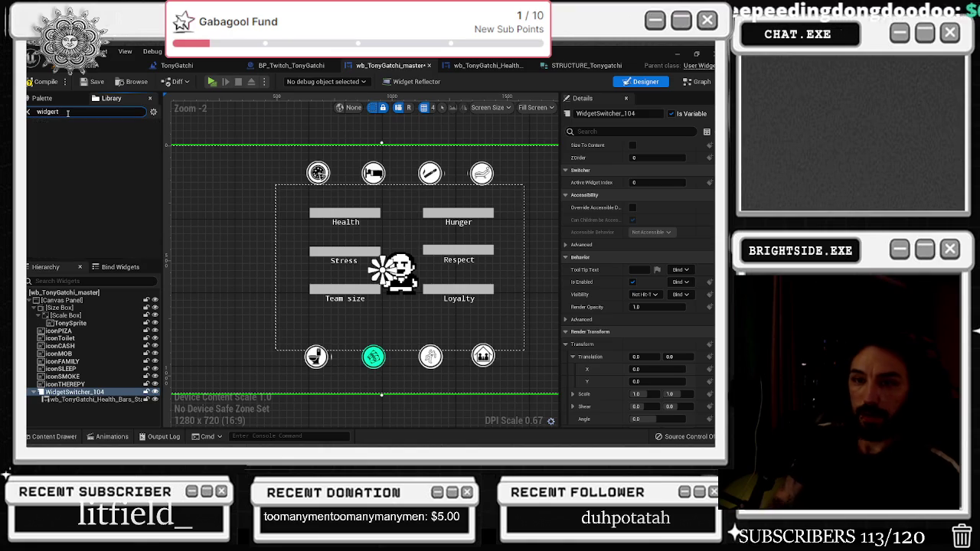
{"action": "type", "text": "et"}
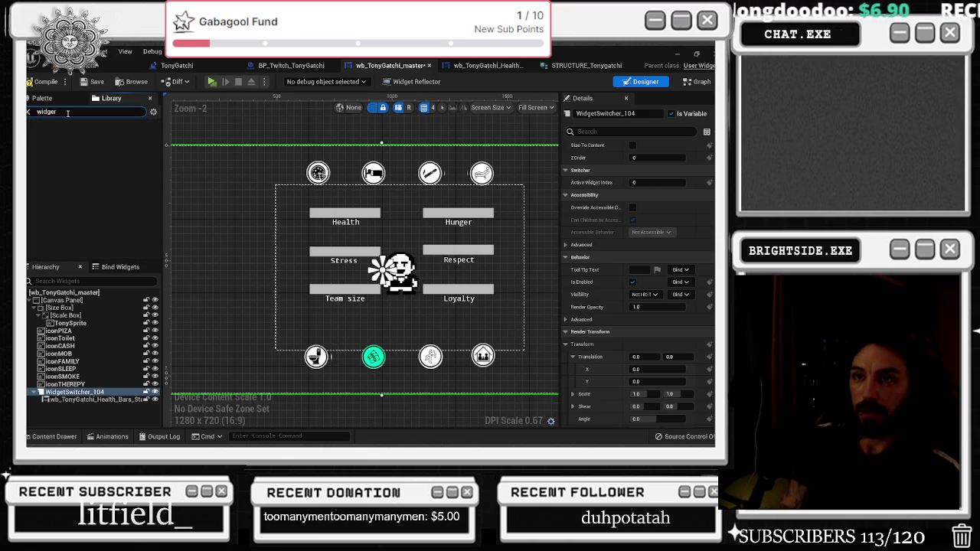
{"action": "mouse_move", "coordinate": [47, 149]}
{"action": "left_mouse_down"}
{"action": "mouse_move", "coordinate": [81, 239]}
{"action": "mouse_move", "coordinate": [84, 301]}
{"action": "left_mouse_up"}
{"action": "left_click_drag", "start_coordinate": [73, 407], "coordinate": [72, 306]}
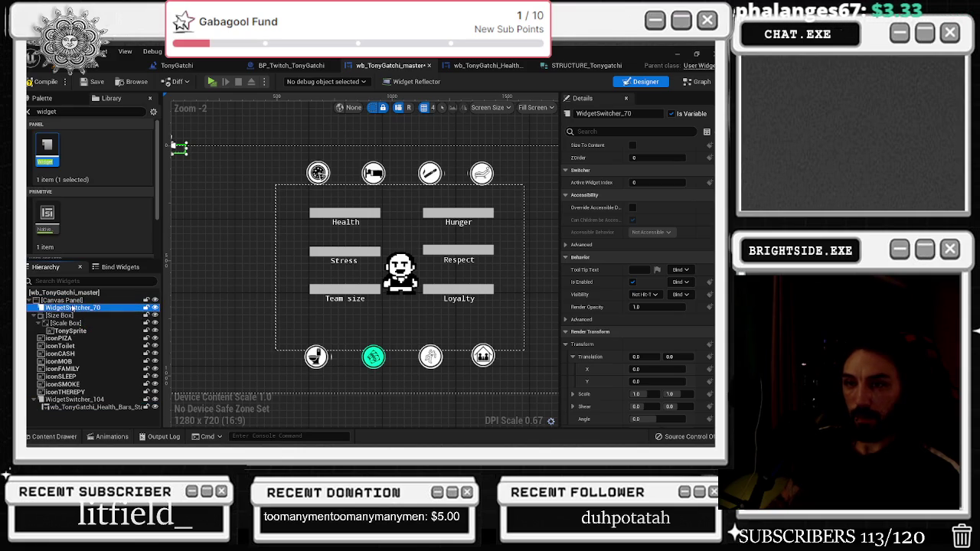
{"action": "left_click_drag", "start_coordinate": [77, 407], "coordinate": [74, 311]}
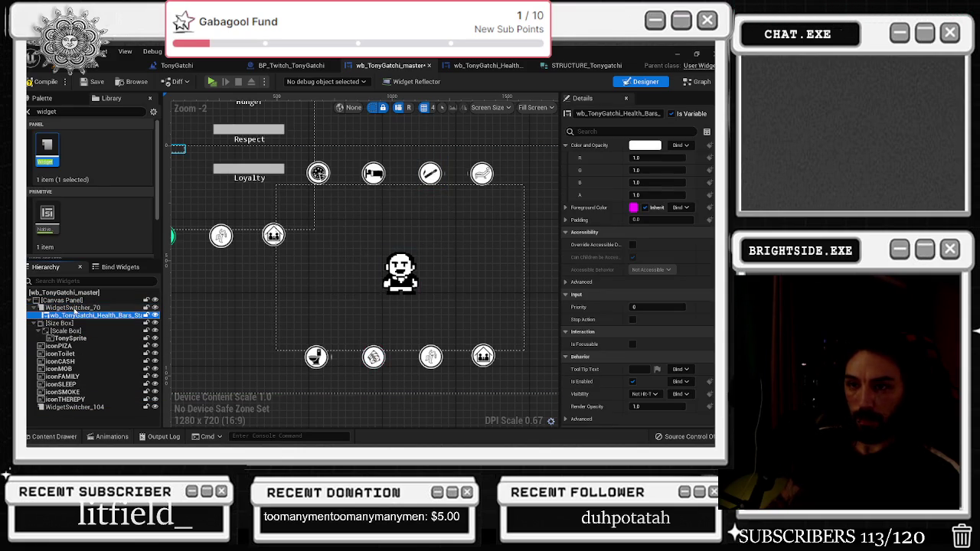
Undo a stray WidgetSwitcher_104 move and resize WidgetSwitcher_70 to about 1913 by 1074
{"action": "left_click", "coordinate": [72, 308]}
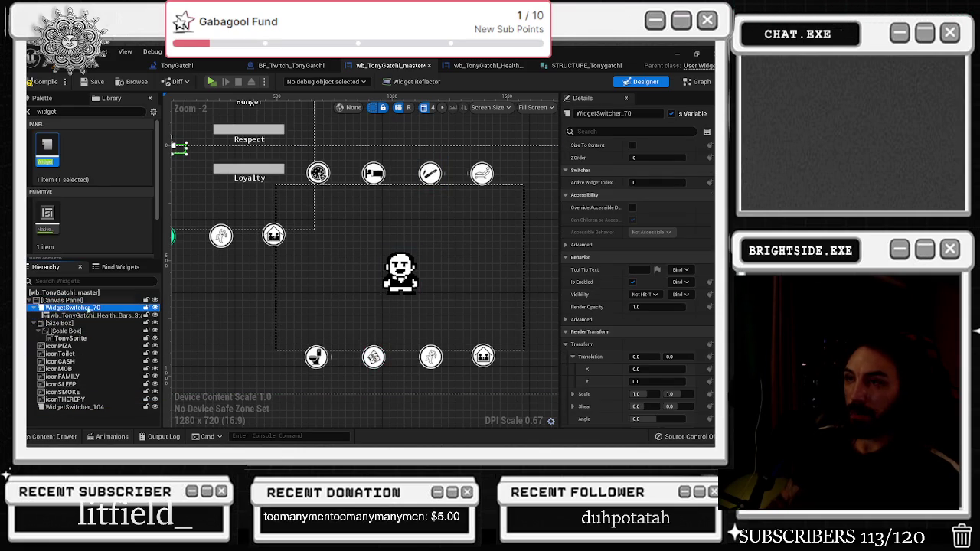
{"action": "scroll", "coordinate": [213, 227], "scroll_direction": "down", "scroll_amount": 3}
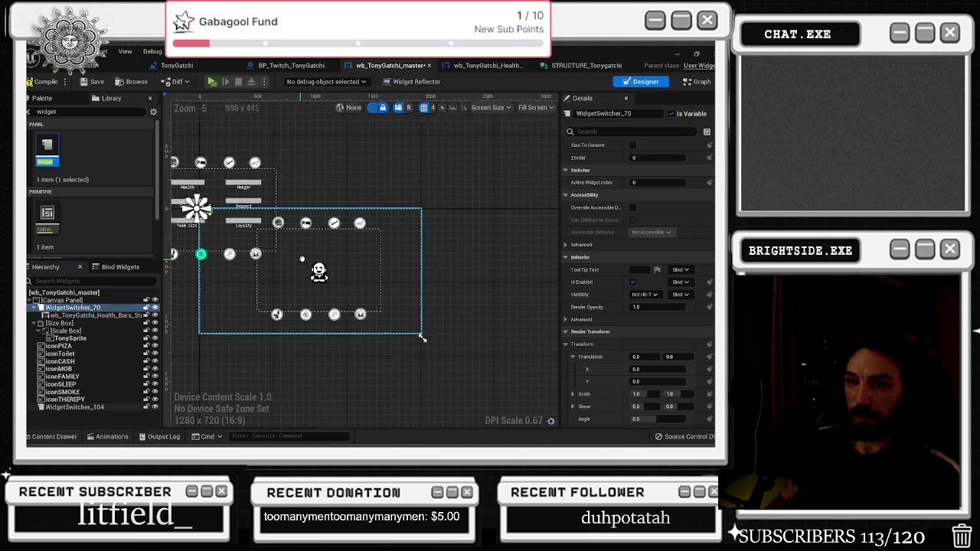
{"action": "left_click_drag", "start_coordinate": [257, 207], "coordinate": [368, 270]}
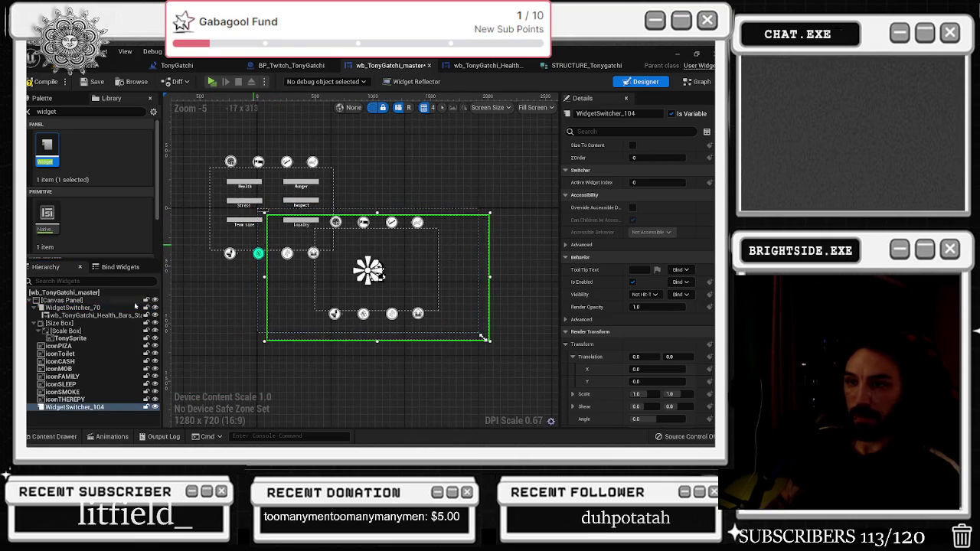
{"action": "key", "text": "ctrl+z"}
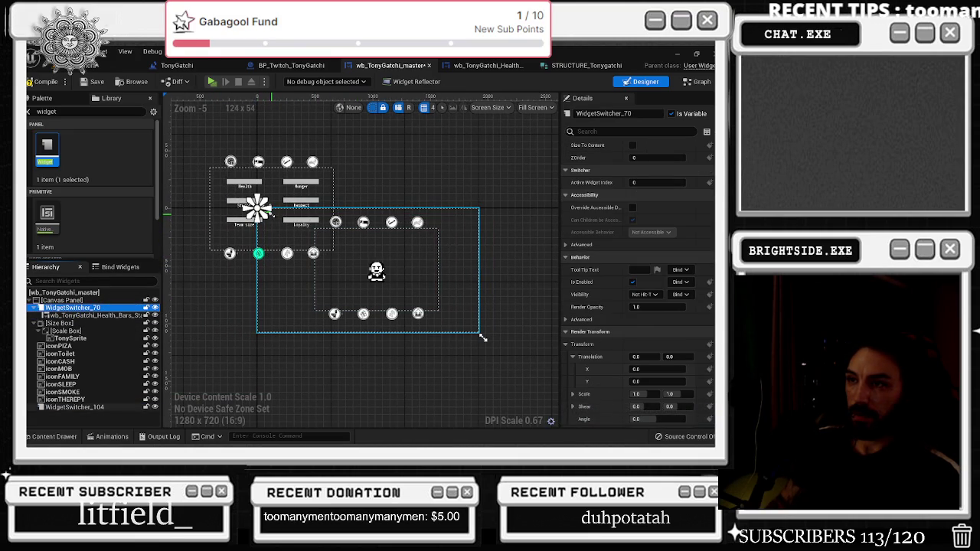
{"action": "left_click_drag", "start_coordinate": [482, 337], "coordinate": [483, 338]}
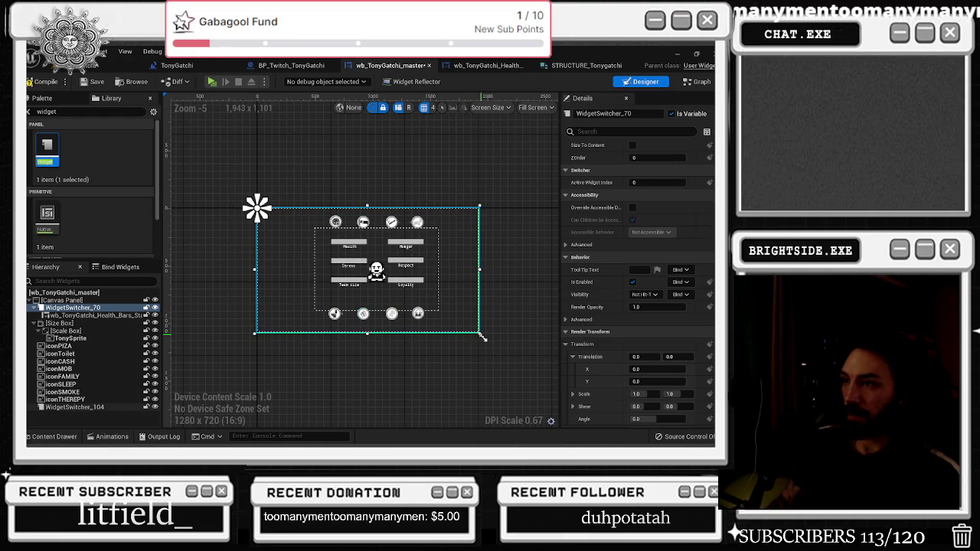
Give WidgetSwitcher_70 the centre anchor preset and check the health bars widget's slot
{"action": "scroll", "coordinate": [639, 199], "scroll_direction": "up", "scroll_amount": 3}
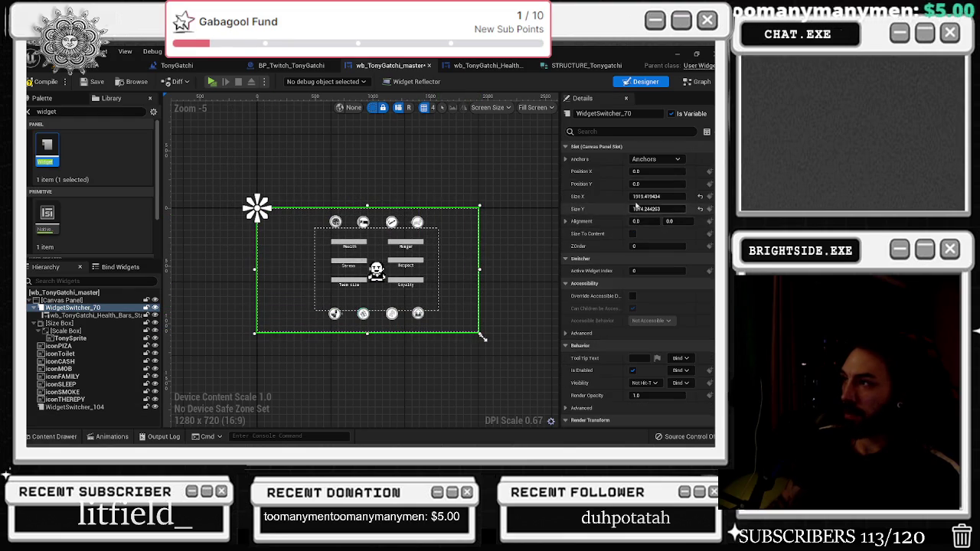
{"action": "left_click", "coordinate": [655, 158]}
{"action": "left_click", "coordinate": [642, 219]}
{"action": "scroll", "coordinate": [342, 229], "scroll_direction": "up", "scroll_amount": 2}
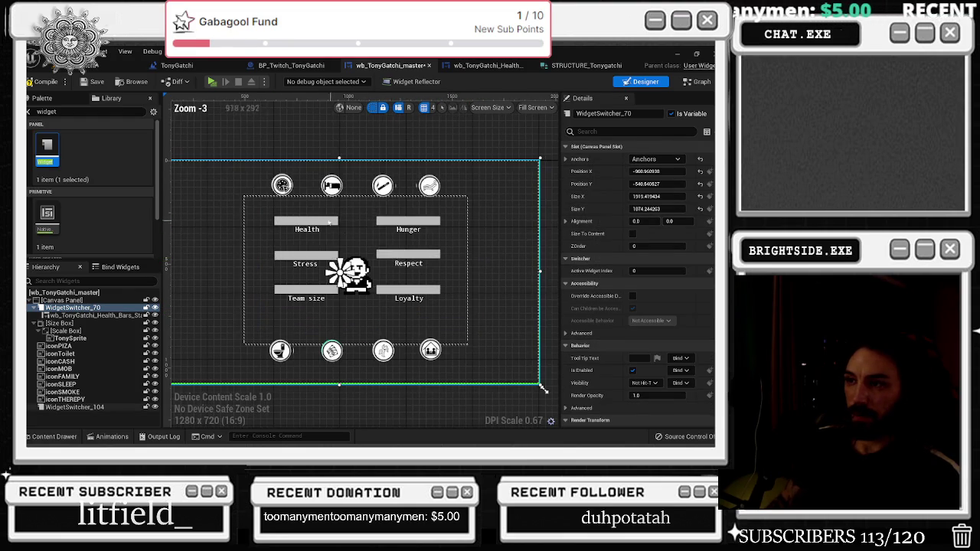
{"action": "left_click", "coordinate": [201, 234]}
{"action": "scroll", "coordinate": [211, 251], "scroll_direction": "down", "scroll_amount": 4}
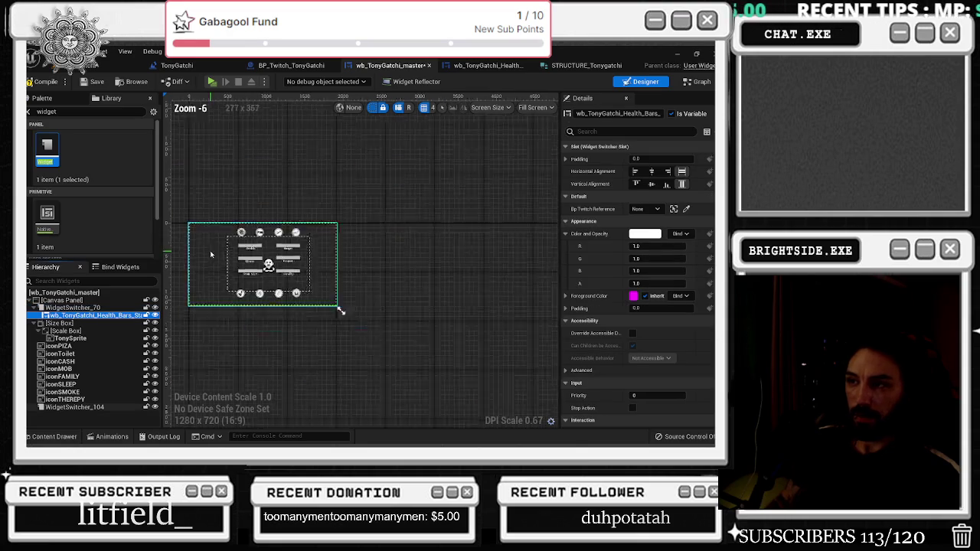
{"action": "scroll", "coordinate": [290, 247], "scroll_direction": "up", "scroll_amount": 4}
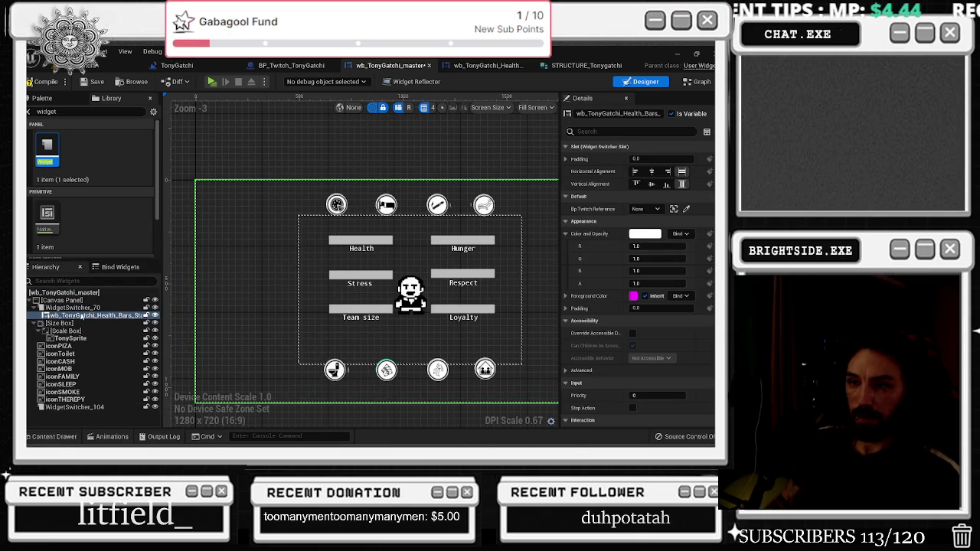
{"action": "left_click", "coordinate": [70, 307]}
{"action": "left_click", "coordinate": [69, 315]}
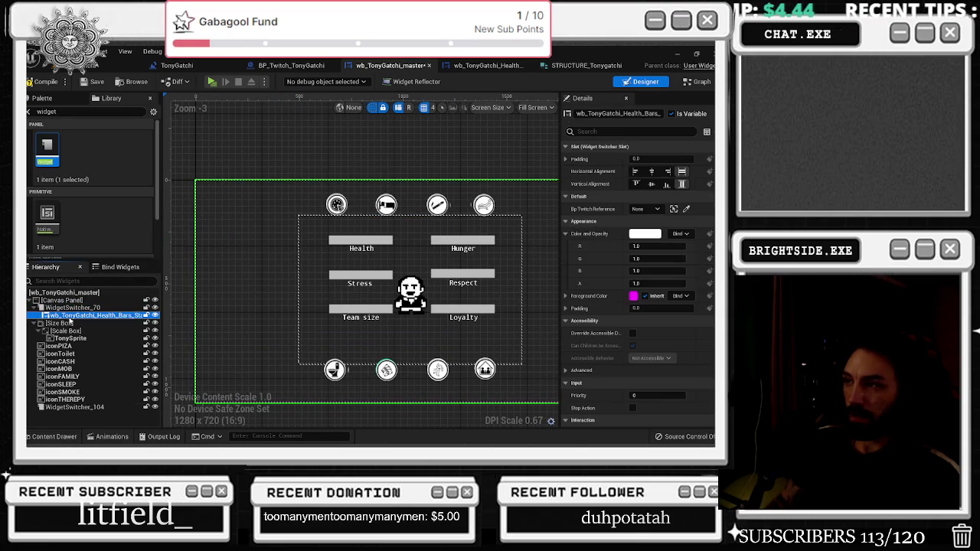
Move the Tony sprite's Size Box into WidgetSwitcher_70 in the Hierarchy
{"action": "left_click", "coordinate": [65, 308]}
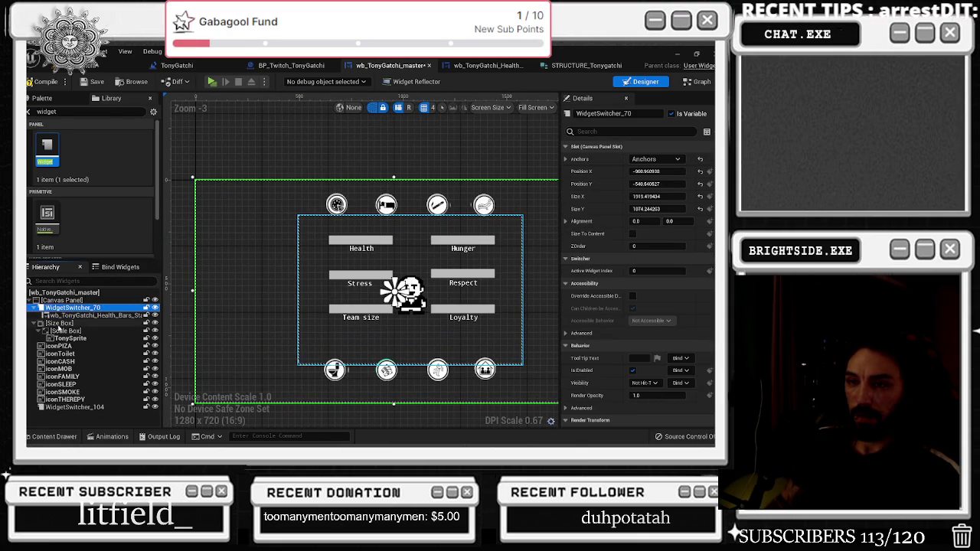
{"action": "left_click", "coordinate": [41, 323]}
{"action": "left_click", "coordinate": [61, 323]}
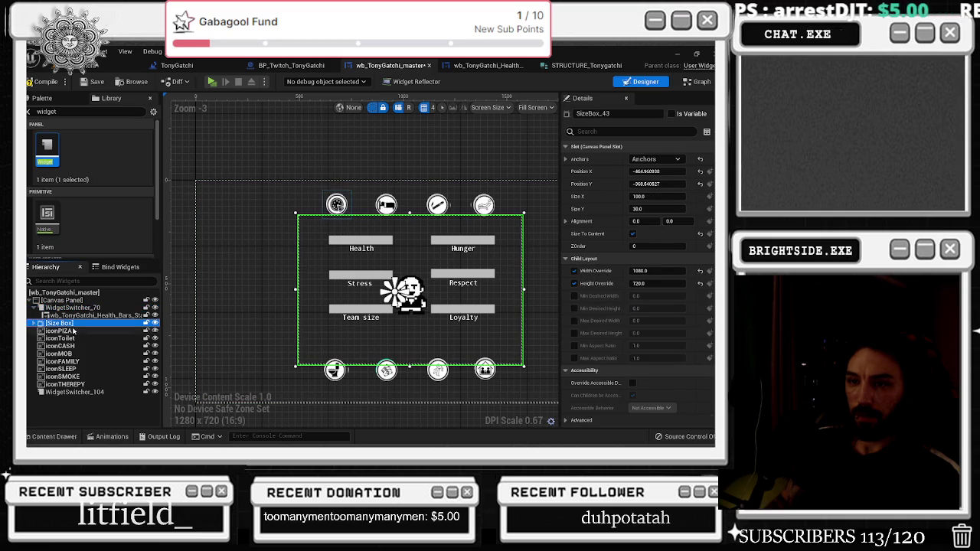
{"action": "left_click_drag", "start_coordinate": [62, 316], "coordinate": [65, 314]}
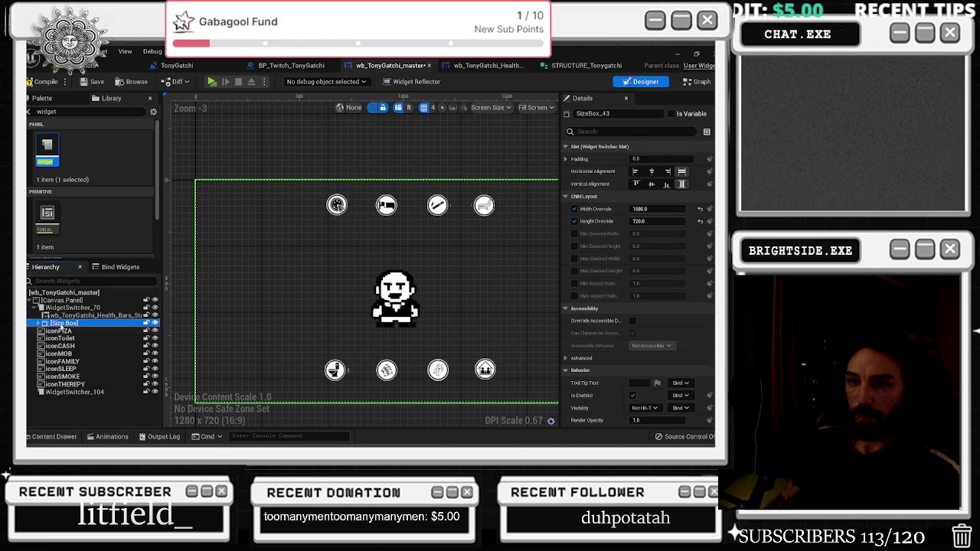
{"action": "left_click", "coordinate": [39, 322]}
{"action": "left_click", "coordinate": [39, 323]}
Alternate between the health bars and Tony sprite pages to preview each one
{"action": "left_click", "coordinate": [76, 316]}
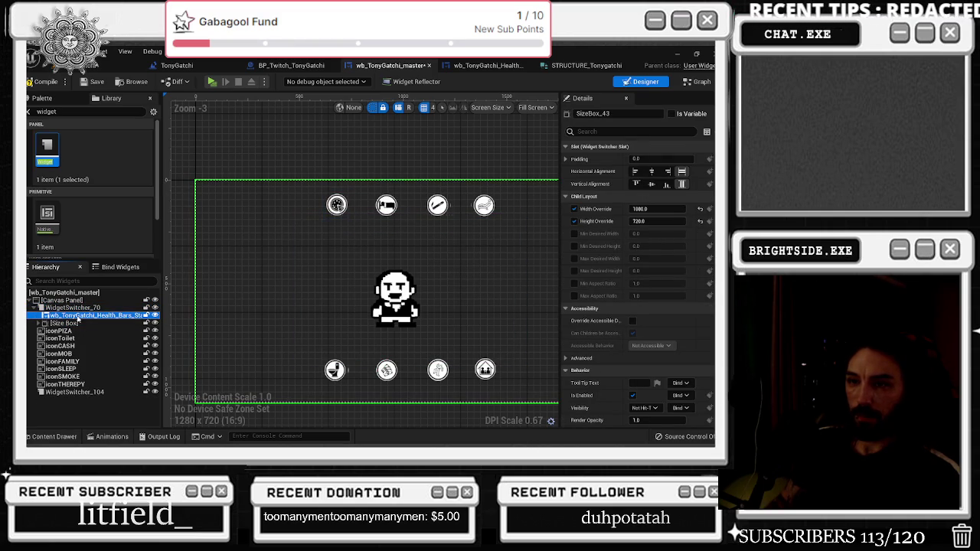
{"action": "left_click", "coordinate": [78, 326]}
{"action": "left_click", "coordinate": [77, 315]}
{"action": "left_click", "coordinate": [77, 323]}
{"action": "left_click", "coordinate": [76, 315]}
{"action": "left_click", "coordinate": [78, 323]}
{"action": "left_click", "coordinate": [76, 315]}
{"action": "left_click", "coordinate": [77, 323]}
{"action": "left_click", "coordinate": [39, 323]}
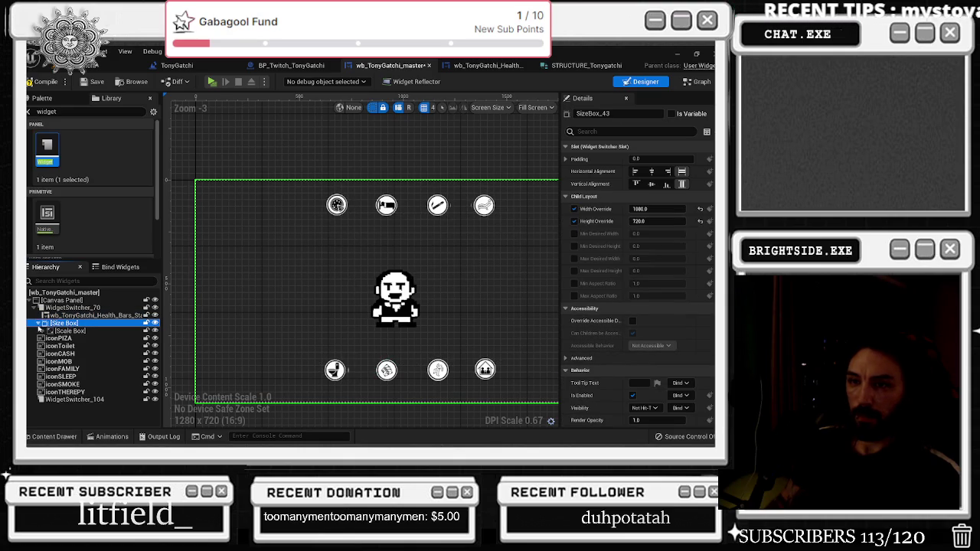
{"action": "left_click", "coordinate": [39, 323]}
{"action": "left_click", "coordinate": [123, 316]}
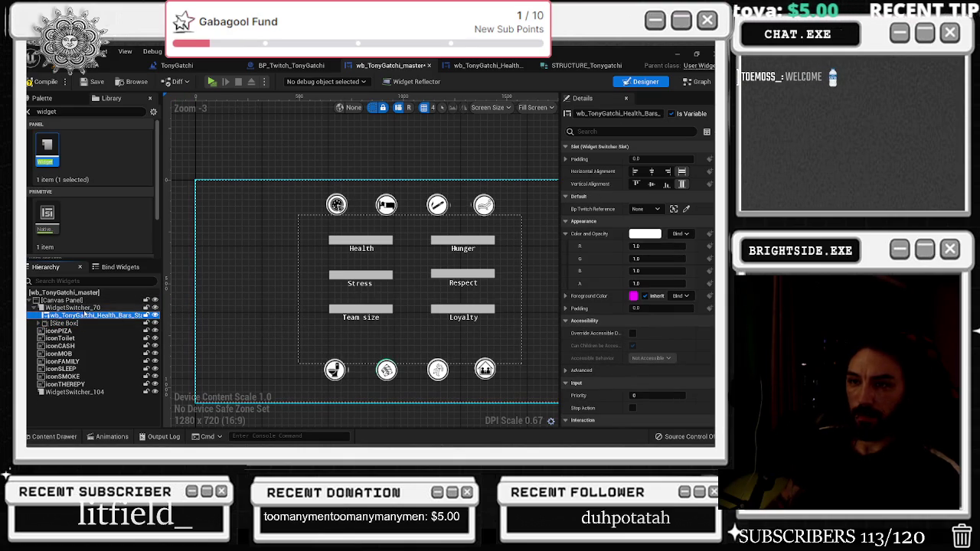
Select WidgetSwitcher_70 and undo the accidental anchor move
{"action": "left_click", "coordinate": [85, 307]}
{"action": "left_click_drag", "start_coordinate": [388, 287], "coordinate": [350, 268]}
{"action": "key", "text": "ctrl+z"}
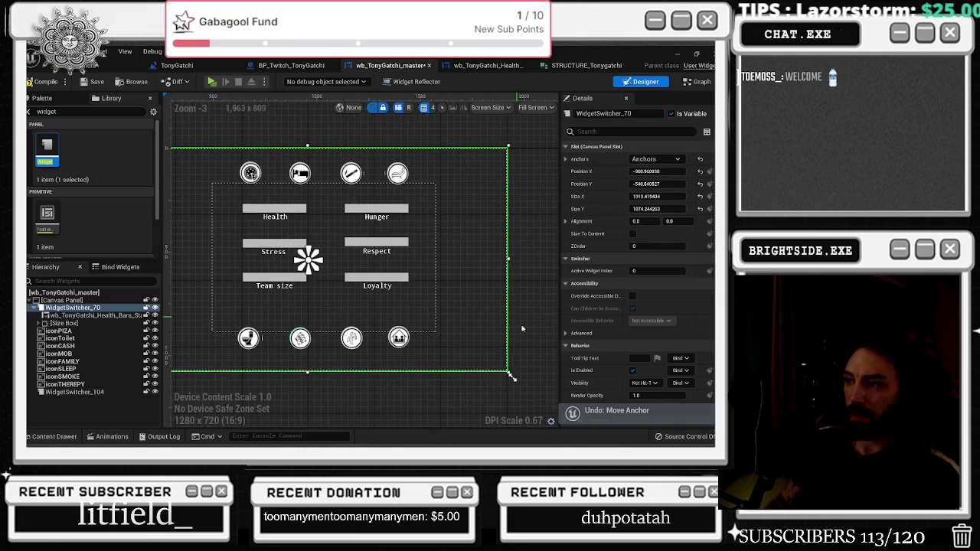
{"action": "left_click_drag", "start_coordinate": [510, 375], "coordinate": [512, 377]}
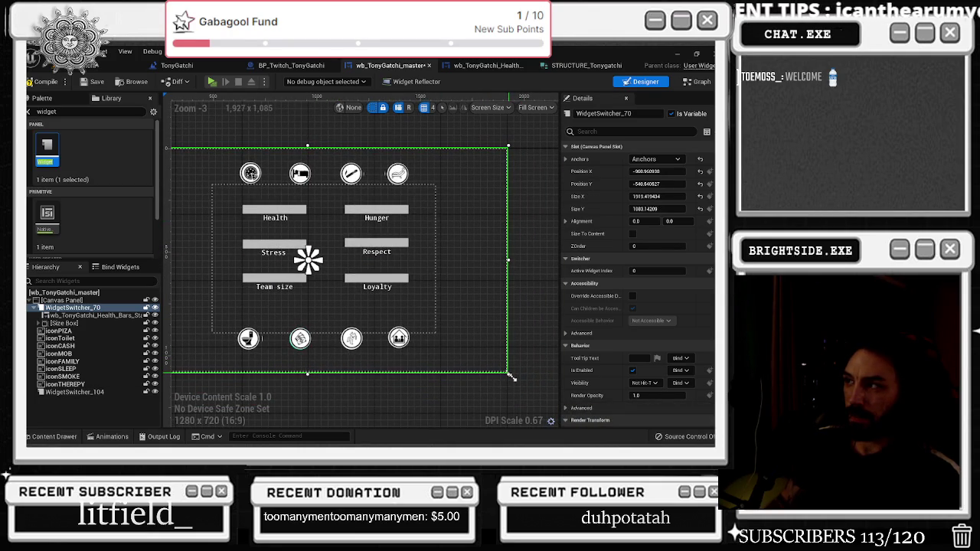
Size WidgetSwitcher_70 to 1920 by 1080 and check both of its pages
{"action": "left_click", "coordinate": [651, 197]}
{"action": "type", "text": "1"}
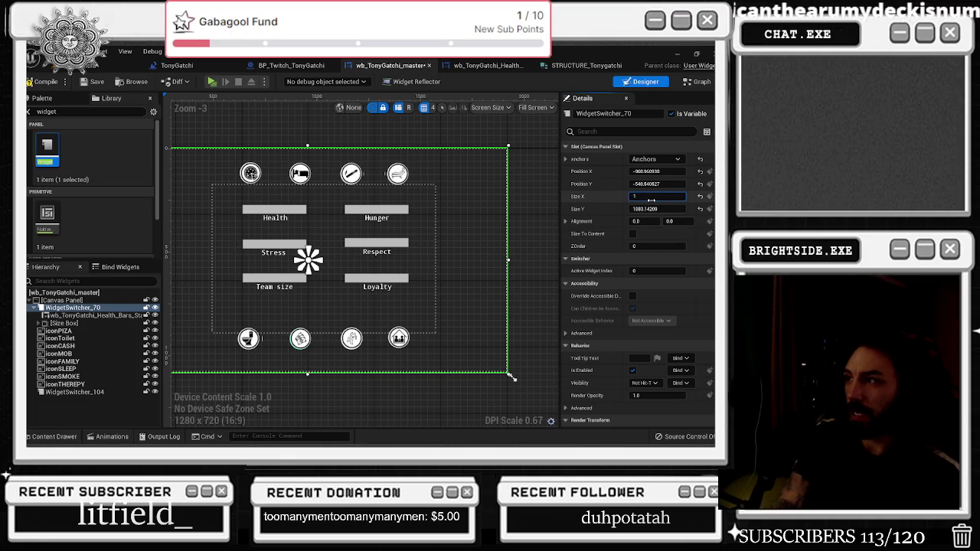
{"action": "type", "text": "920"}
{"action": "key", "text": "Return"}
{"action": "left_click", "coordinate": [655, 207]}
{"action": "type", "text": "1"}
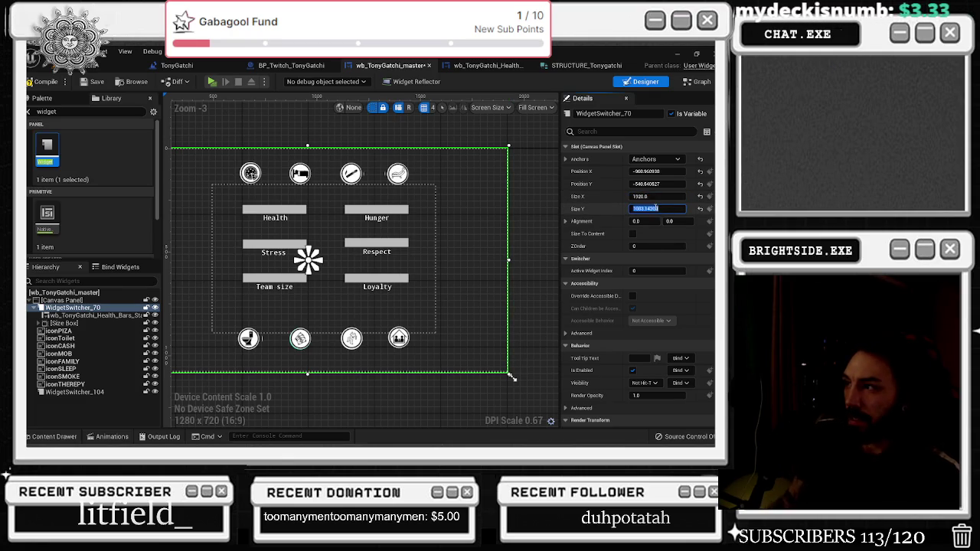
{"action": "type", "text": "080"}
{"action": "key", "text": "Return"}
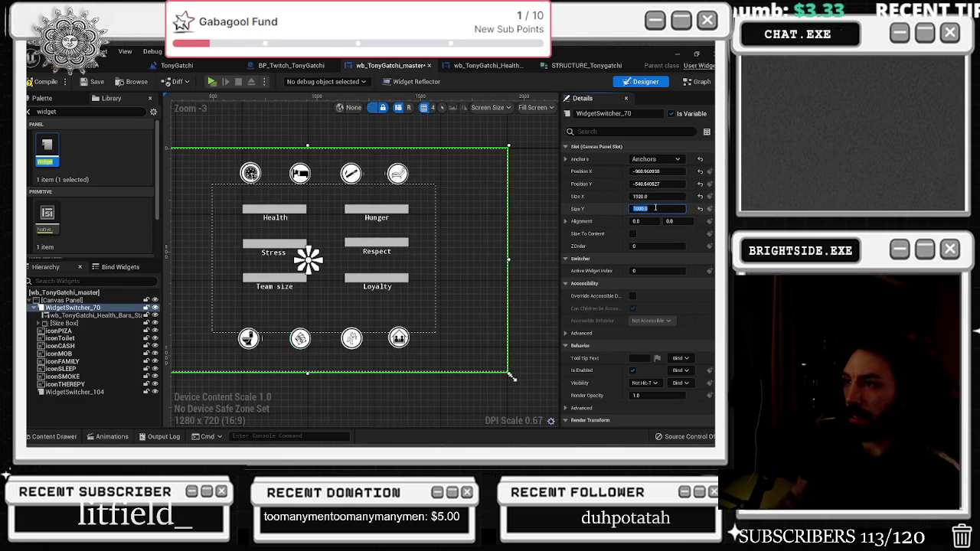
{"action": "left_click", "coordinate": [97, 315]}
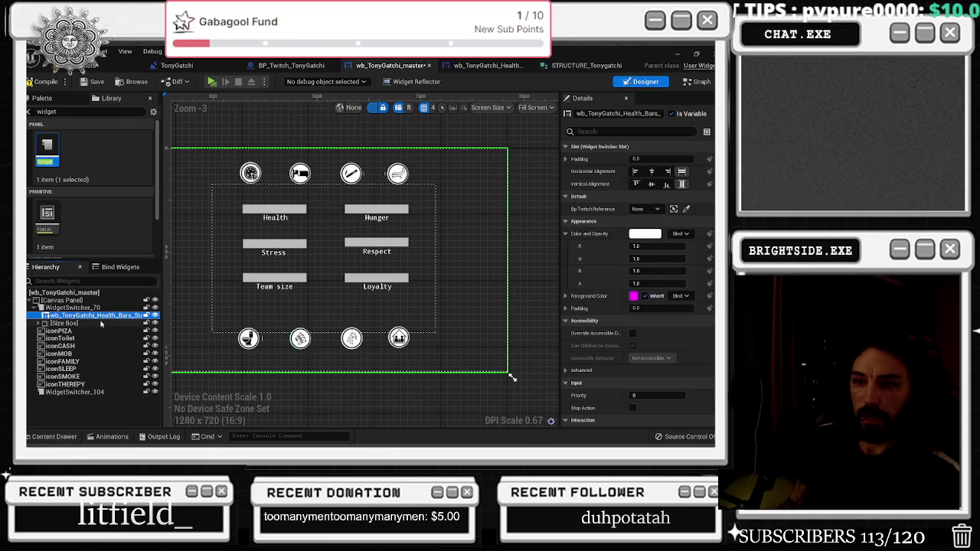
{"action": "left_click", "coordinate": [102, 323]}
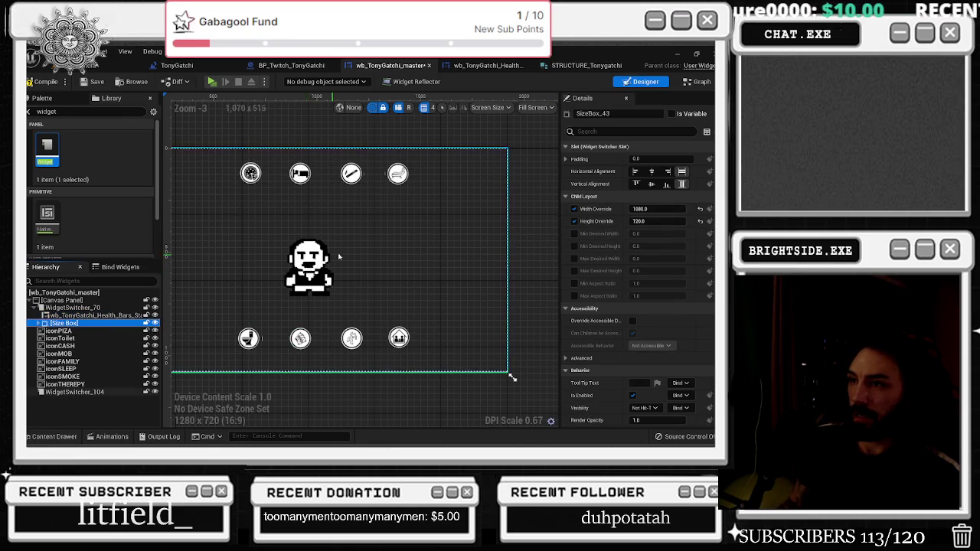
{"action": "scroll", "coordinate": [512, 377], "scroll_direction": "down", "scroll_amount": 1}
{"action": "left_click", "coordinate": [98, 315]}
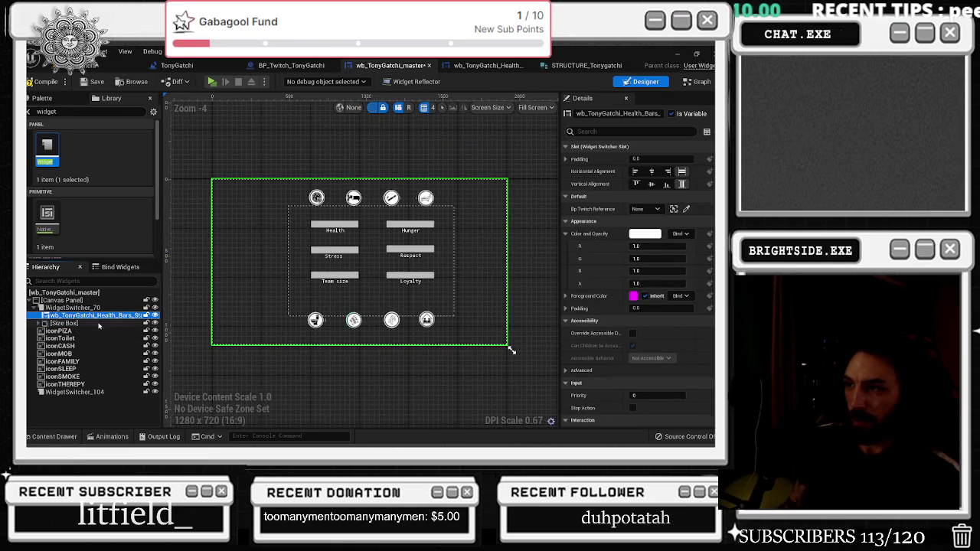
{"action": "left_click", "coordinate": [97, 323]}
{"action": "left_click", "coordinate": [98, 316]}
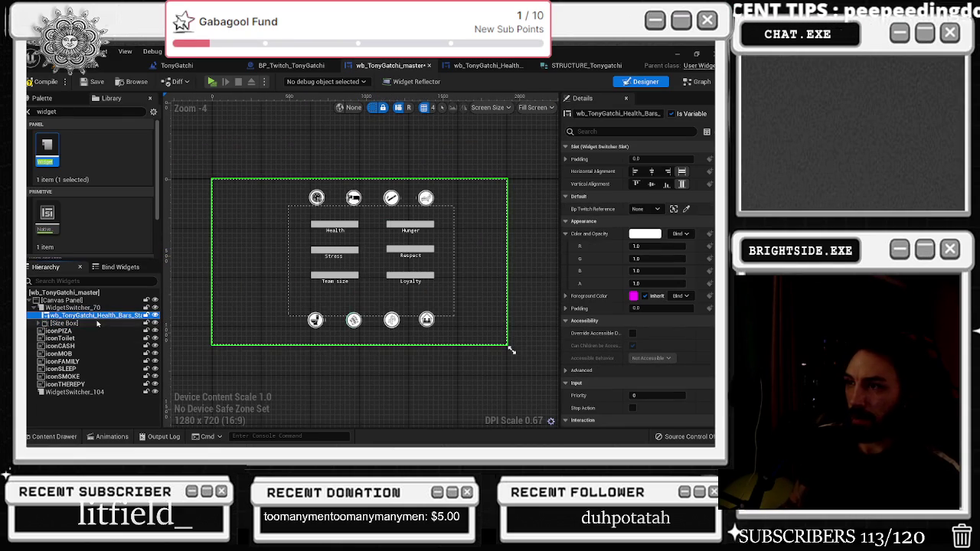
{"action": "left_click", "coordinate": [97, 324]}
{"action": "left_click", "coordinate": [93, 314]}
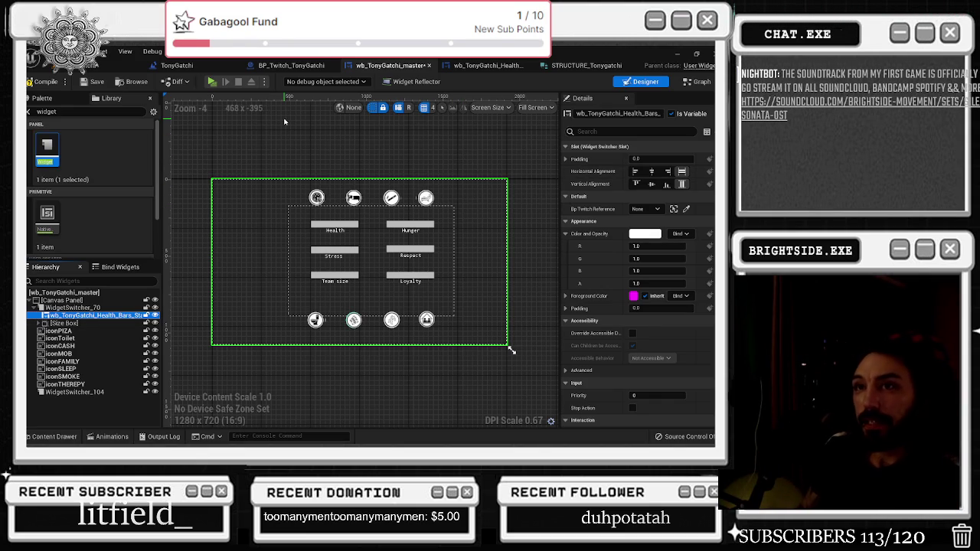
{"action": "left_click", "coordinate": [42, 81]}
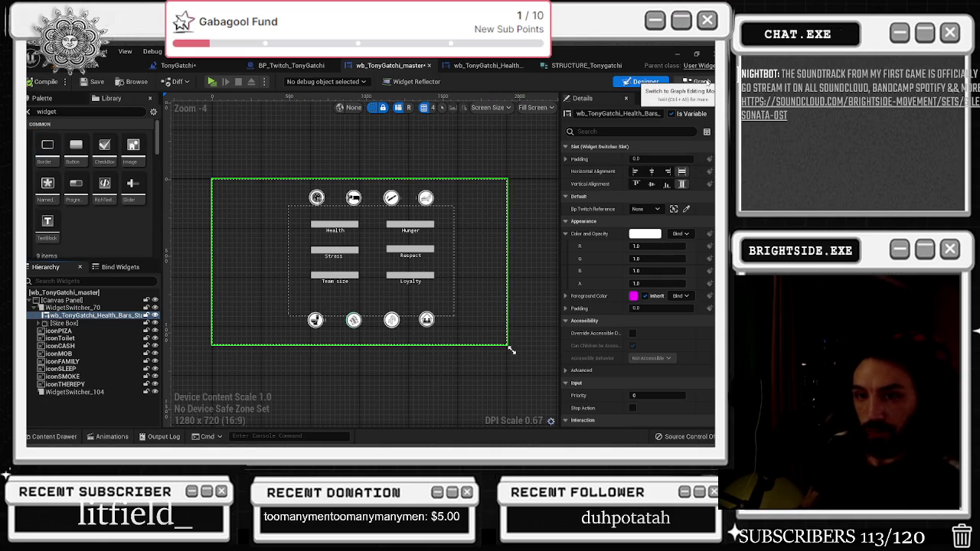
Glance at the event graph, then return to the Designer and select WidgetSwitcher_70
{"action": "left_click", "coordinate": [700, 81]}
{"action": "scroll", "coordinate": [494, 209], "scroll_direction": "down", "scroll_amount": 2}
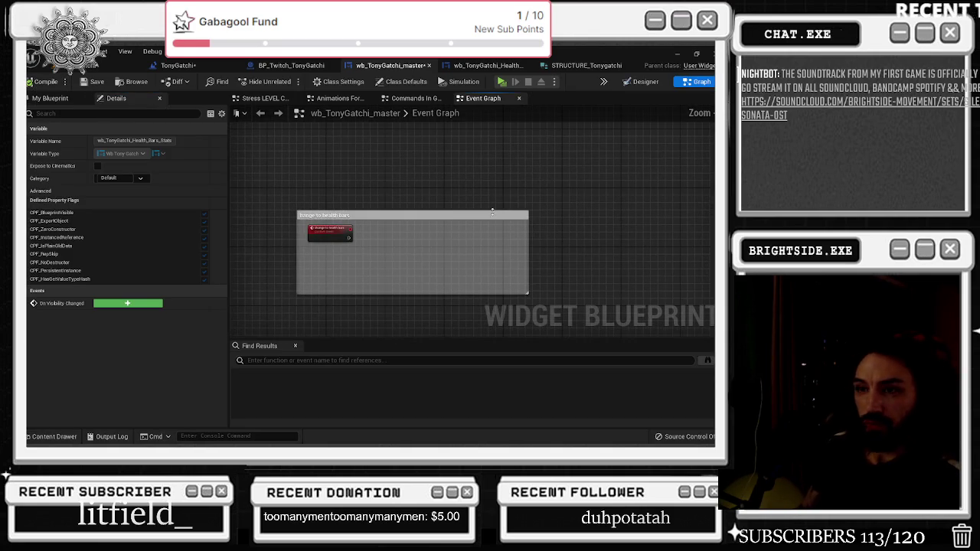
{"action": "left_click", "coordinate": [643, 81]}
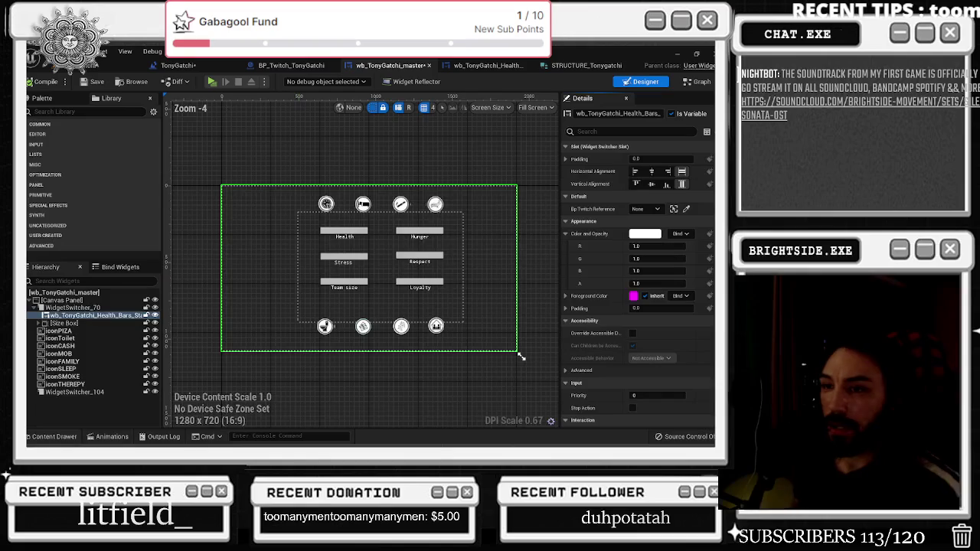
{"action": "left_click", "coordinate": [83, 316]}
{"action": "left_click", "coordinate": [76, 307]}
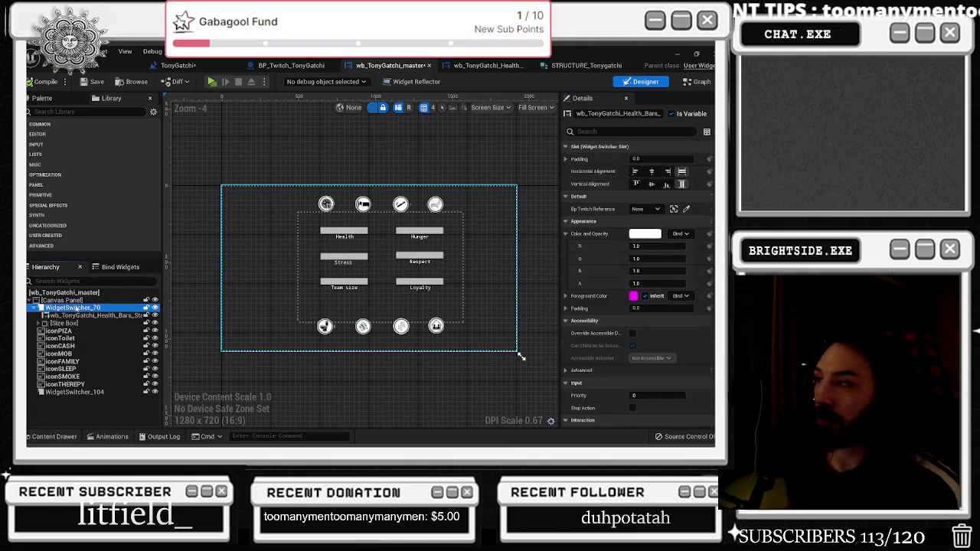
{"action": "scroll", "coordinate": [675, 344], "scroll_direction": "down", "scroll_amount": 5}
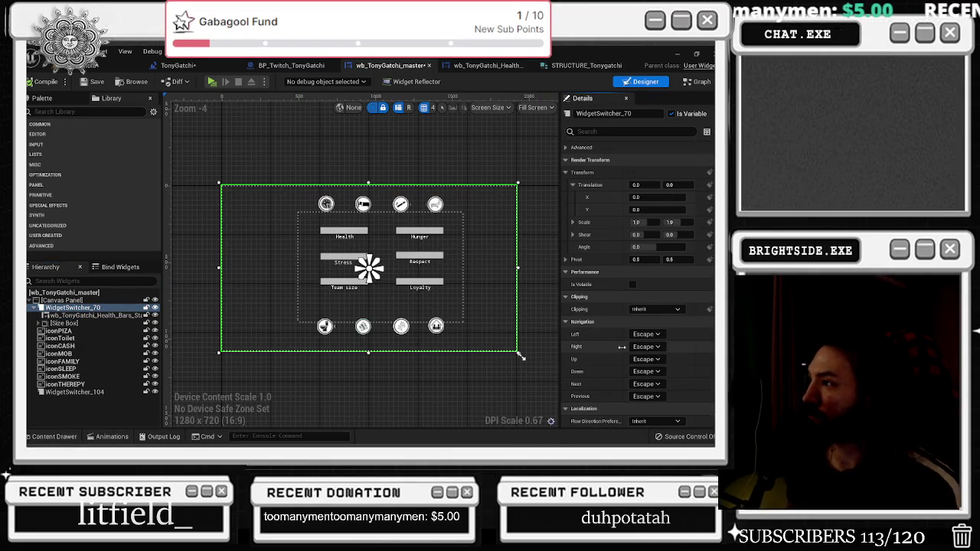
{"action": "scroll", "coordinate": [622, 348], "scroll_direction": "up", "scroll_amount": 5}
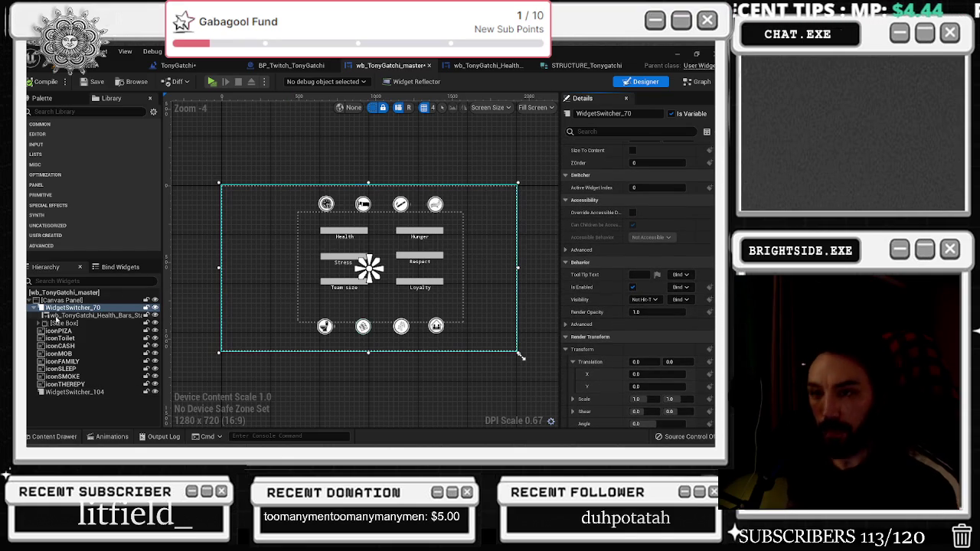
Flip between the health bars and sprite pages, and delete the unused WidgetSwitcher_104
{"action": "left_click", "coordinate": [59, 315]}
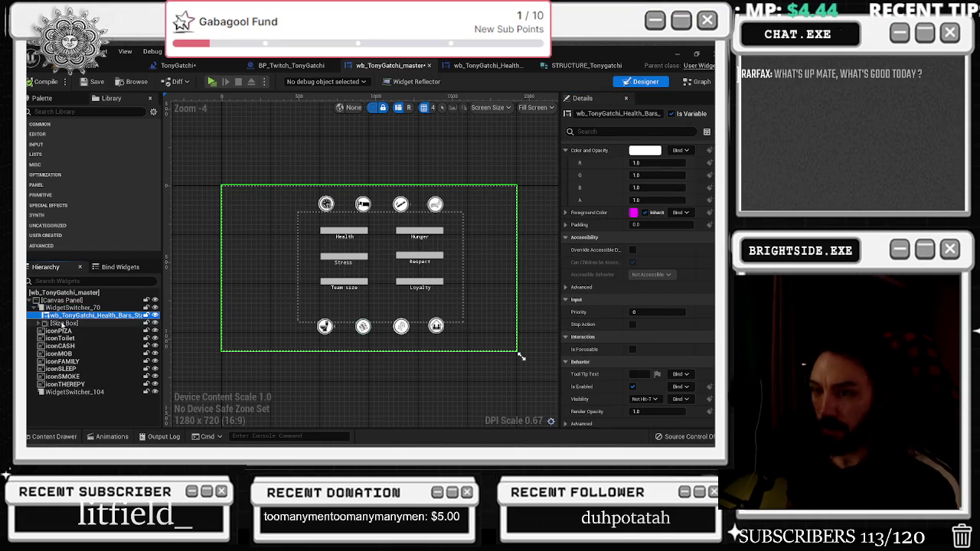
{"action": "left_click", "coordinate": [61, 323]}
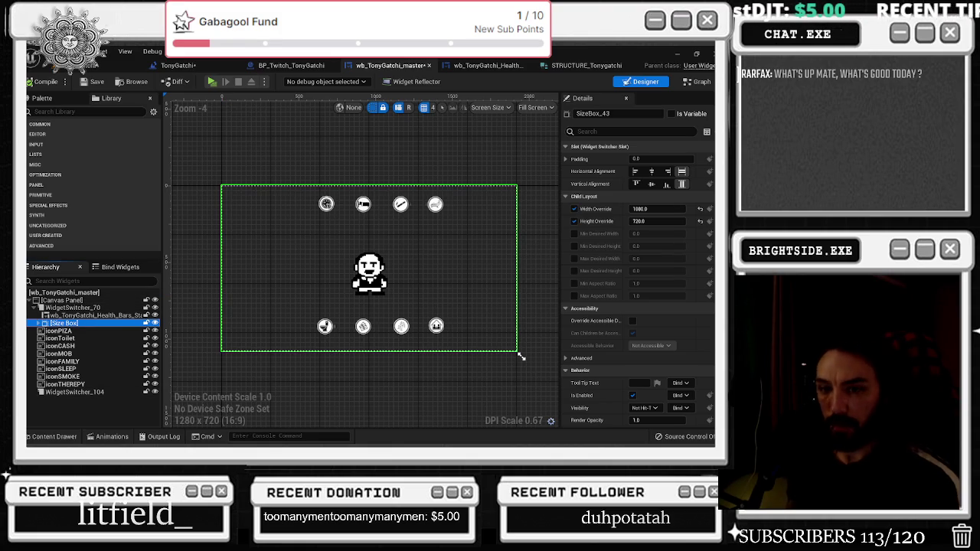
{"action": "left_click", "coordinate": [69, 315]}
{"action": "left_click", "coordinate": [68, 331]}
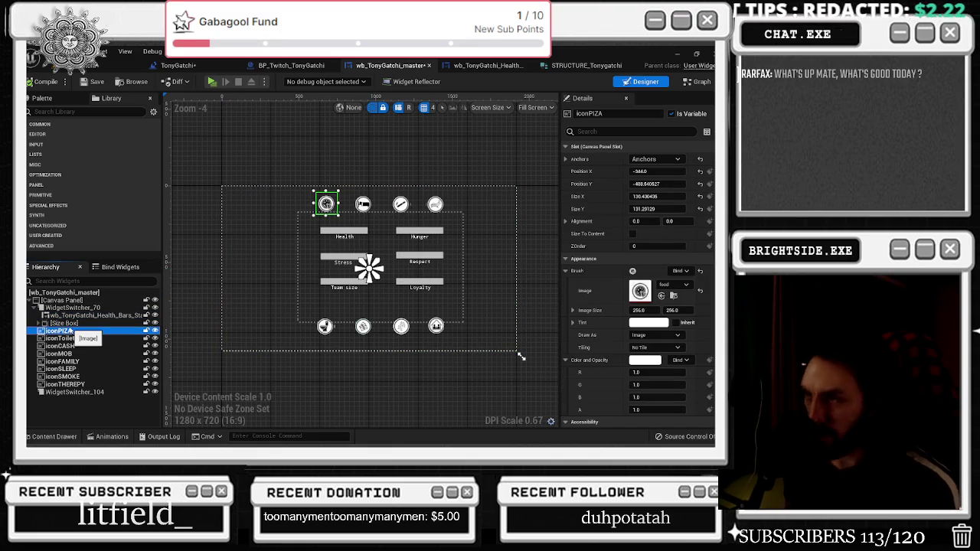
{"action": "left_click", "coordinate": [69, 323]}
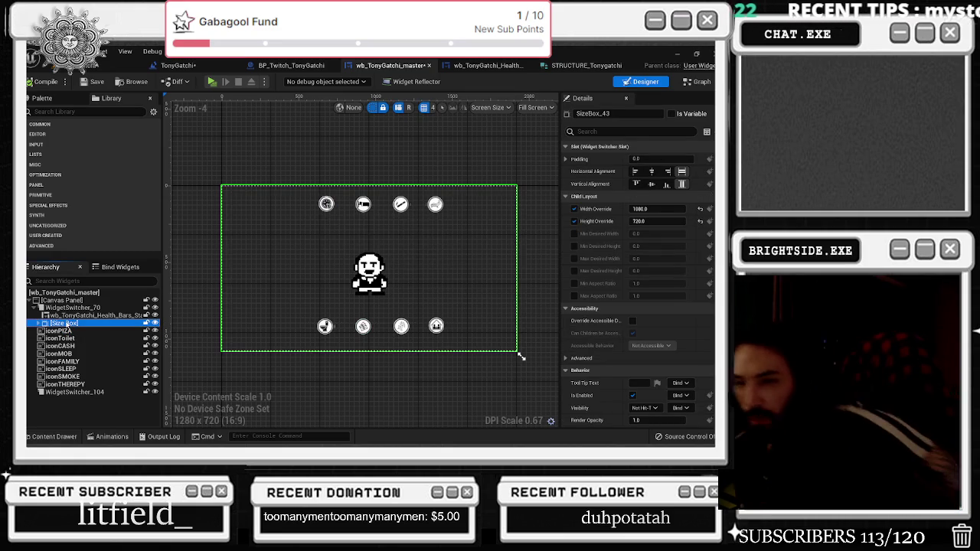
{"action": "left_click", "coordinate": [81, 391]}
{"action": "key", "text": "Delete"}
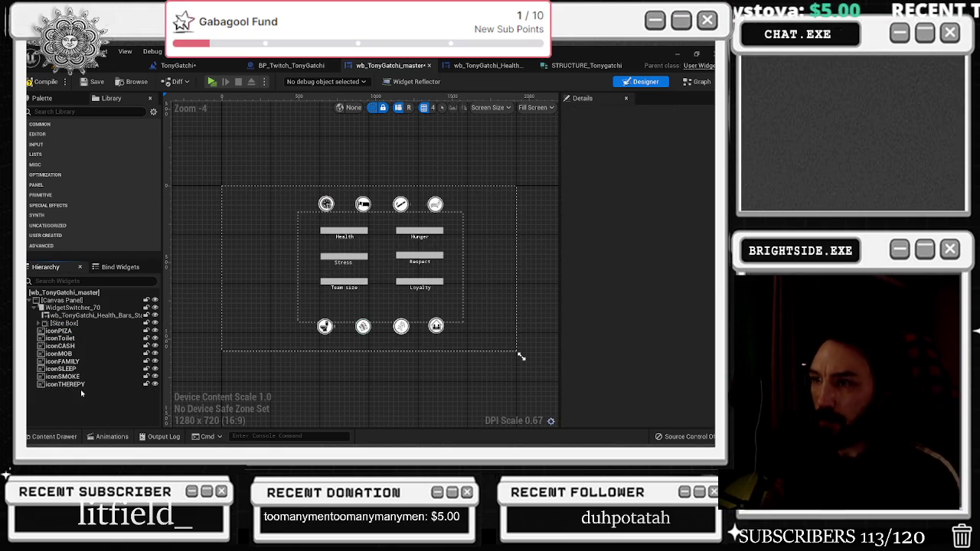
Set WidgetSwitcher_70's Active Widget Index to 0, then back to 1
{"action": "left_click", "coordinate": [64, 323]}
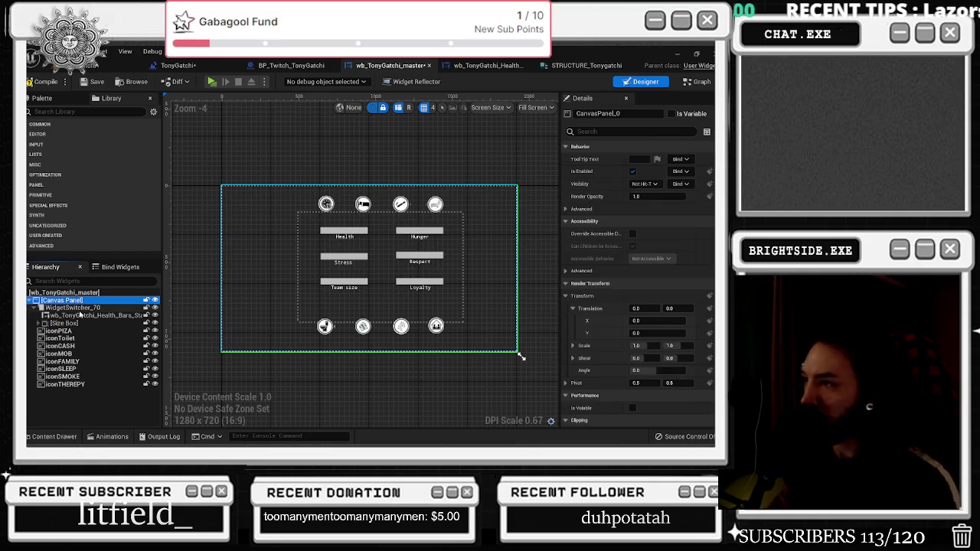
{"action": "left_click", "coordinate": [76, 307]}
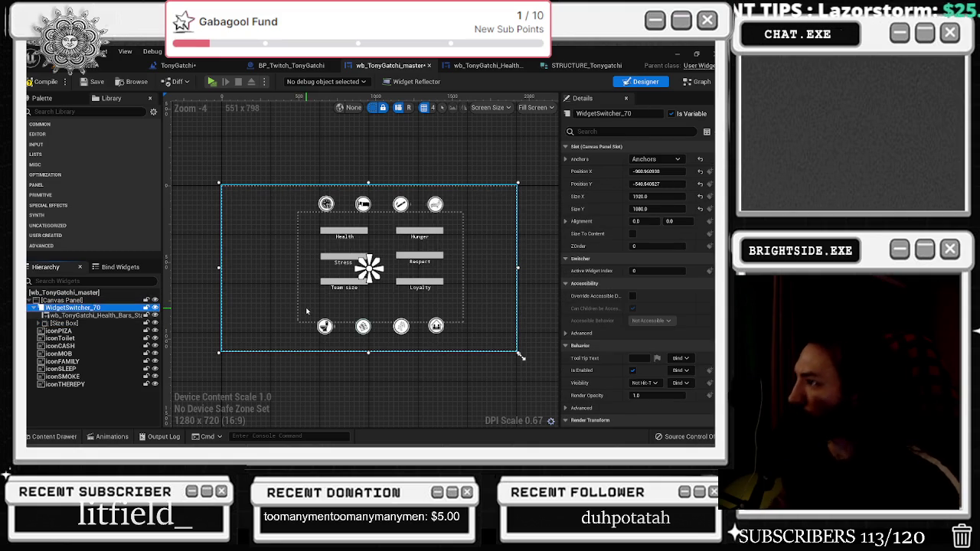
{"action": "left_click", "coordinate": [645, 272]}
{"action": "type", "text": "1"}
{"action": "key", "text": "Return"}
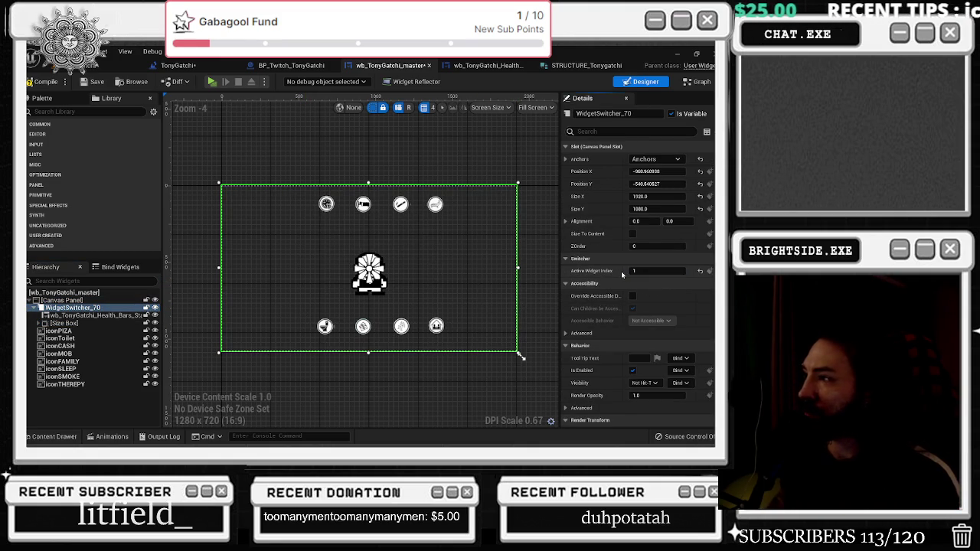
{"action": "type", "text": "0"}
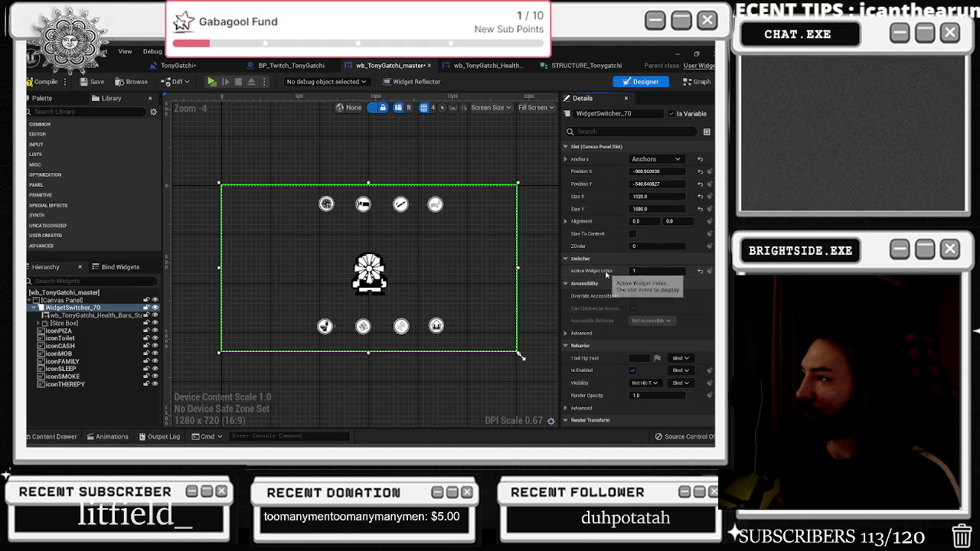
{"action": "key", "text": "Return"}
{"action": "left_click", "coordinate": [639, 270]}
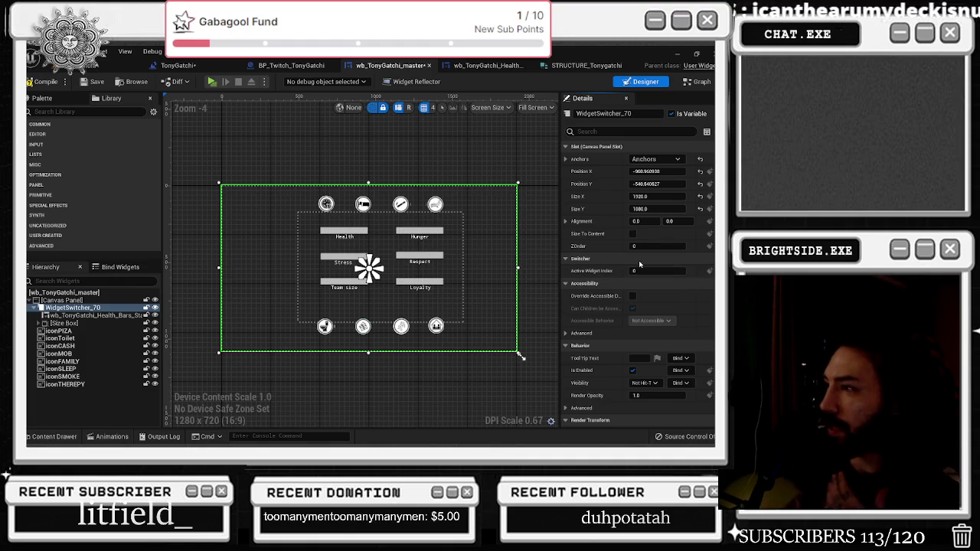
{"action": "type", "text": "1"}
{"action": "key", "text": "Return"}
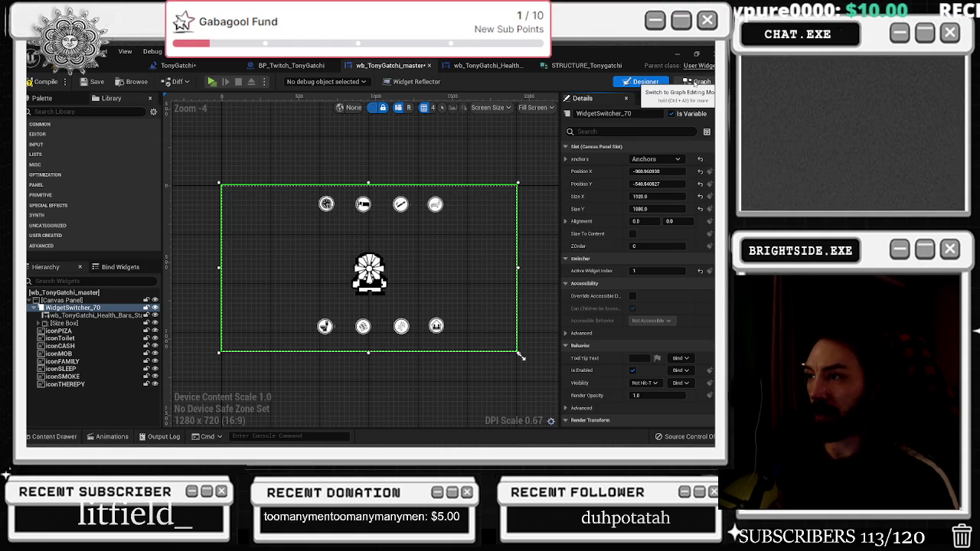
Add a WidgetSwitcher_70 getter and a Set Active Widget node driven by the change-to-health-bars event
{"action": "left_click", "coordinate": [697, 82]}
{"action": "scroll", "coordinate": [364, 262], "scroll_direction": "up", "scroll_amount": 3}
{"action": "scroll", "coordinate": [370, 249], "scroll_direction": "down", "scroll_amount": 1}
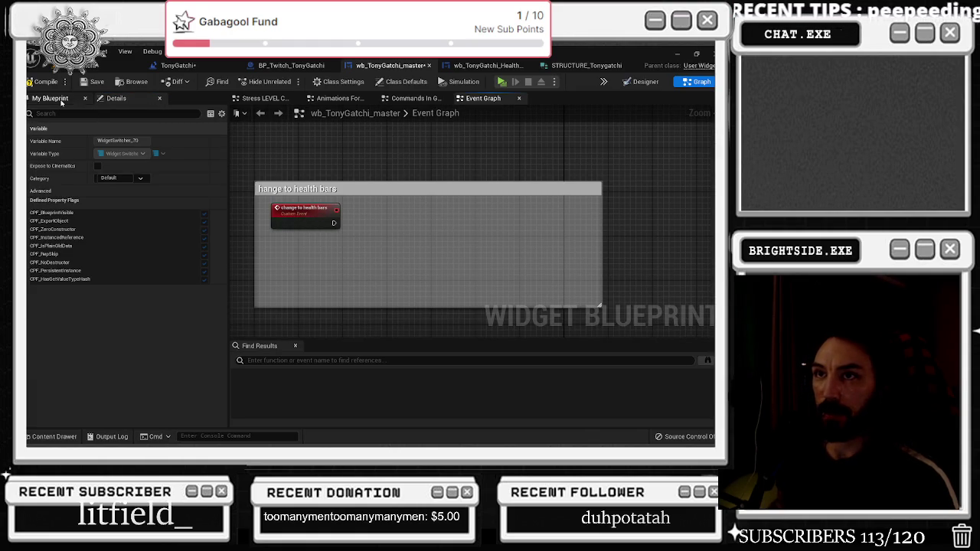
{"action": "left_click", "coordinate": [65, 101]}
{"action": "mouse_move", "coordinate": [56, 306]}
{"action": "left_mouse_down"}
{"action": "mouse_move", "coordinate": [115, 302]}
{"action": "mouse_move", "coordinate": [100, 313]}
{"action": "mouse_move", "coordinate": [361, 252]}
{"action": "left_mouse_up"}
{"action": "left_click", "coordinate": [318, 291]}
{"action": "type", "text": "set activ"}
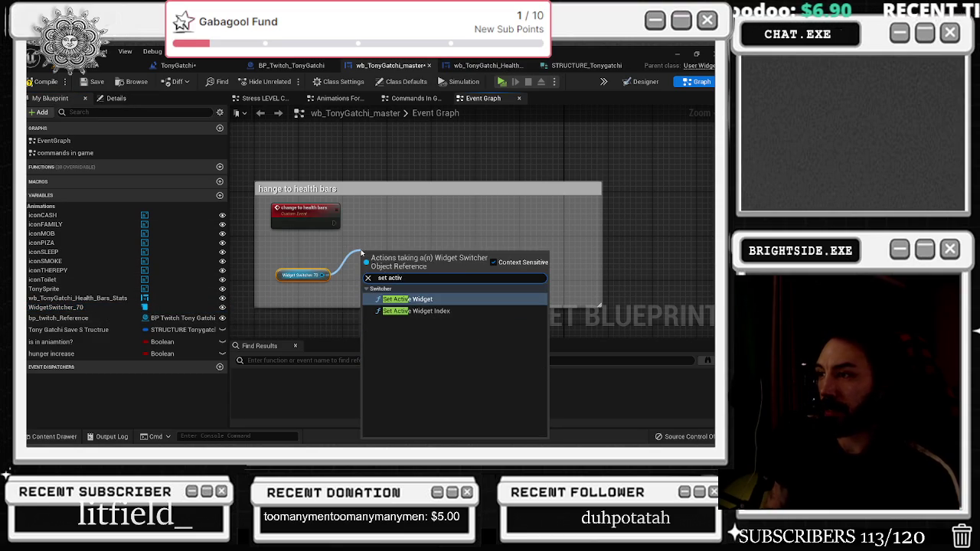
{"action": "key", "text": "Return"}
{"action": "left_click_drag", "start_coordinate": [398, 257], "coordinate": [408, 207]}
{"action": "left_click_drag", "start_coordinate": [349, 222], "coordinate": [437, 215]}
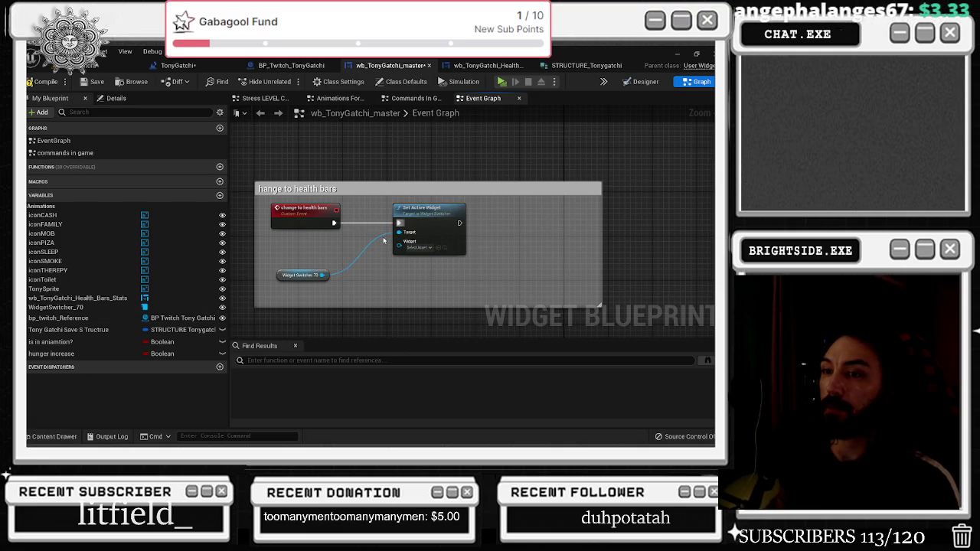
{"action": "left_click_drag", "start_coordinate": [425, 208], "coordinate": [497, 208]}
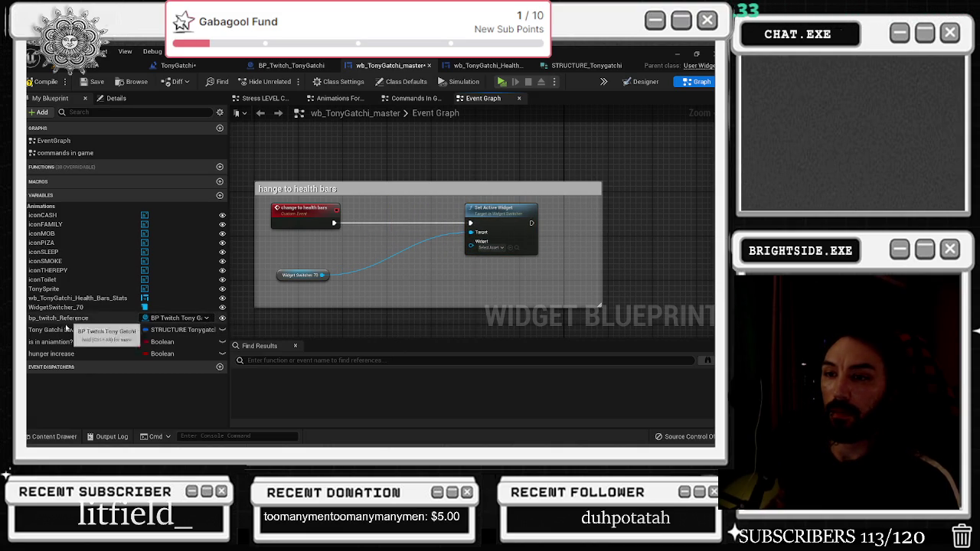
Connect the Health Bars Stats getter to the Widget input, tidy the nodes, and open that blueprint
{"action": "left_click", "coordinate": [644, 82]}
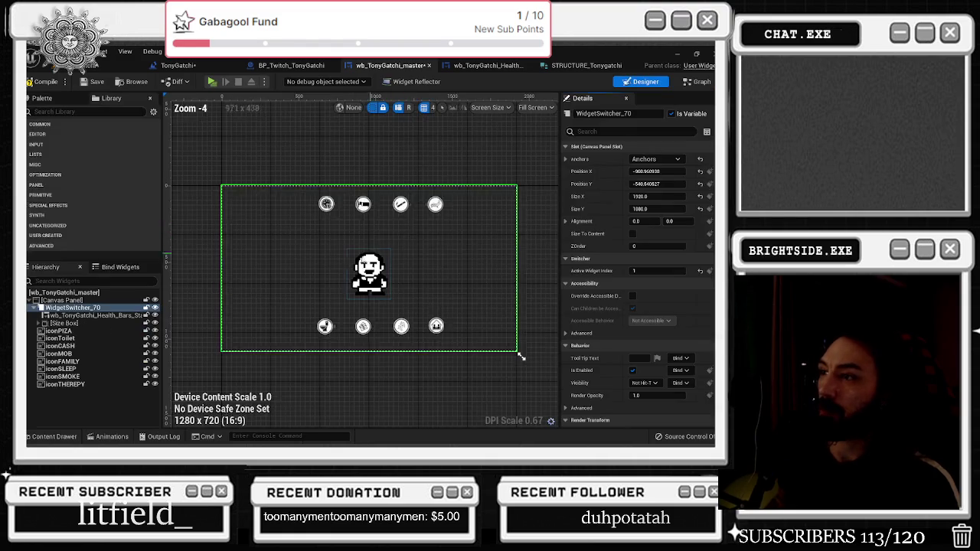
{"action": "left_click", "coordinate": [698, 82]}
{"action": "left_click_drag", "start_coordinate": [76, 297], "coordinate": [473, 248]}
{"action": "left_click_drag", "start_coordinate": [367, 248], "coordinate": [316, 248]}
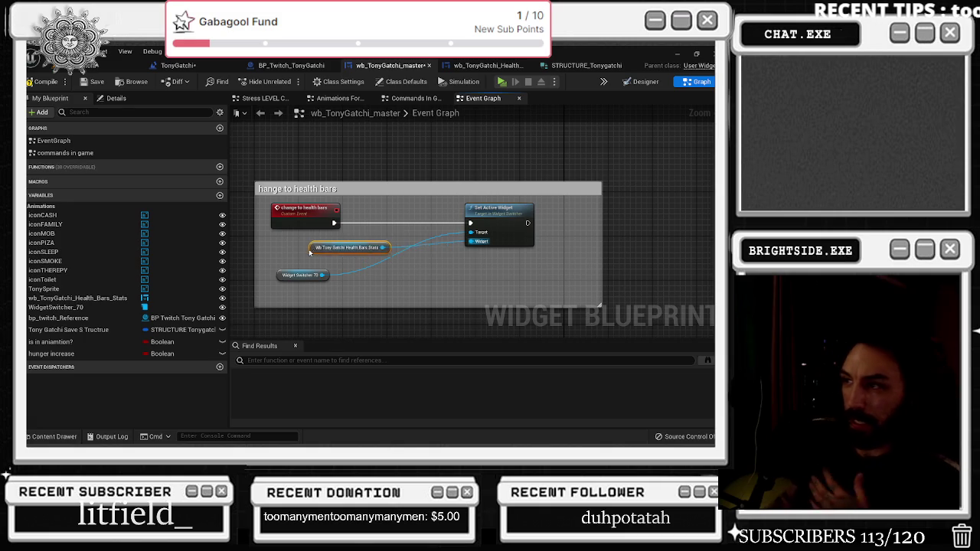
{"action": "left_click_drag", "start_coordinate": [495, 213], "coordinate": [474, 213]}
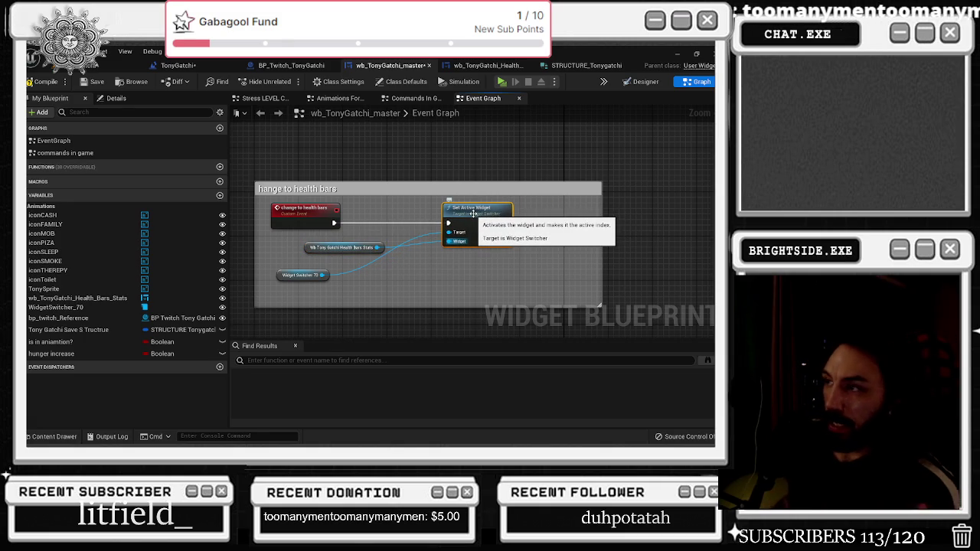
{"action": "left_click_drag", "start_coordinate": [279, 274], "coordinate": [311, 275]}
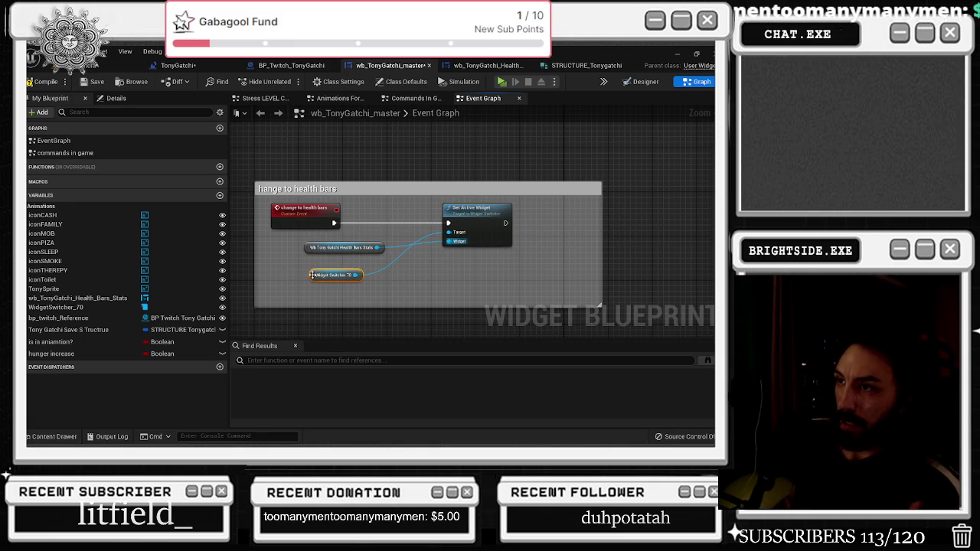
{"action": "left_click", "coordinate": [487, 65]}
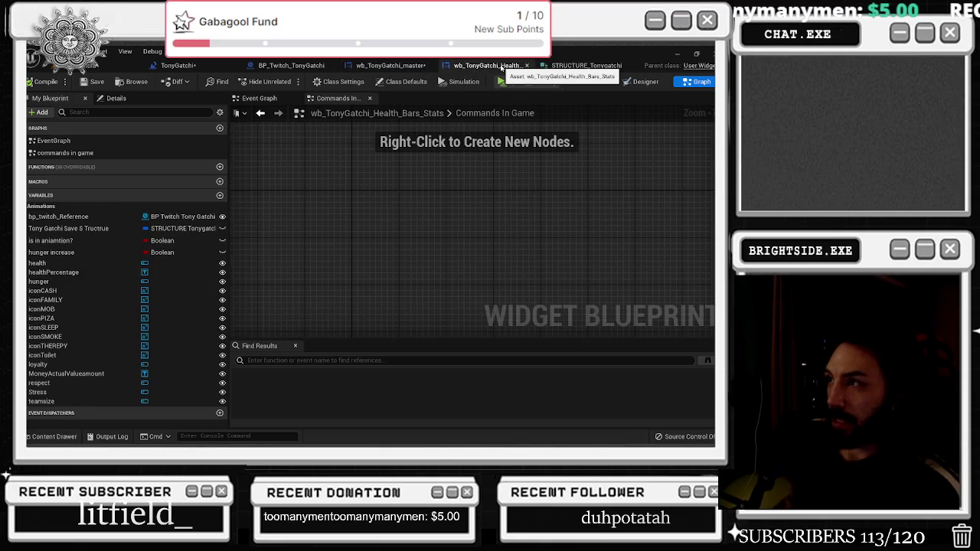
Compare the Health Bars Stats layout and graph for healthPercentage, ending on its Event Graph
{"action": "scroll", "coordinate": [446, 278], "scroll_direction": "down", "scroll_amount": 1}
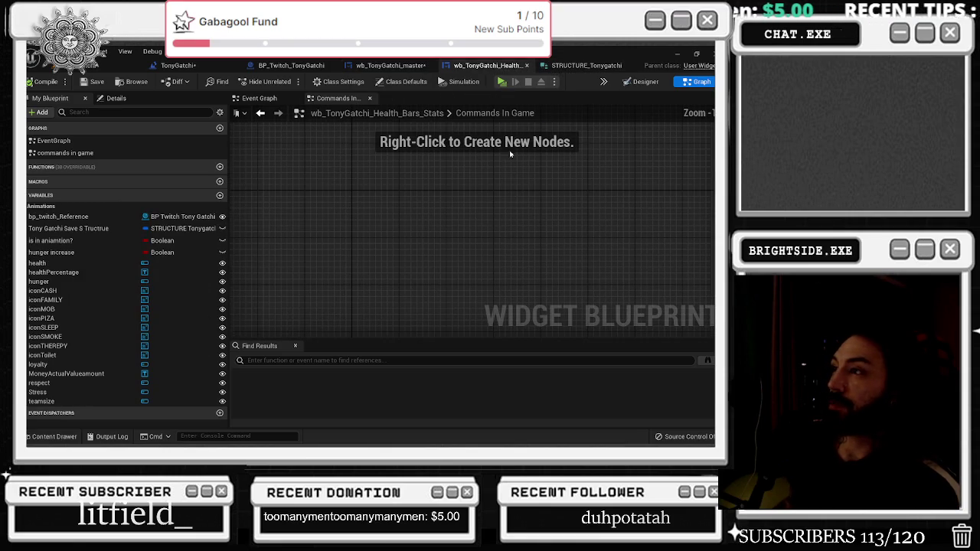
{"action": "key", "text": "shift+alt+d"}
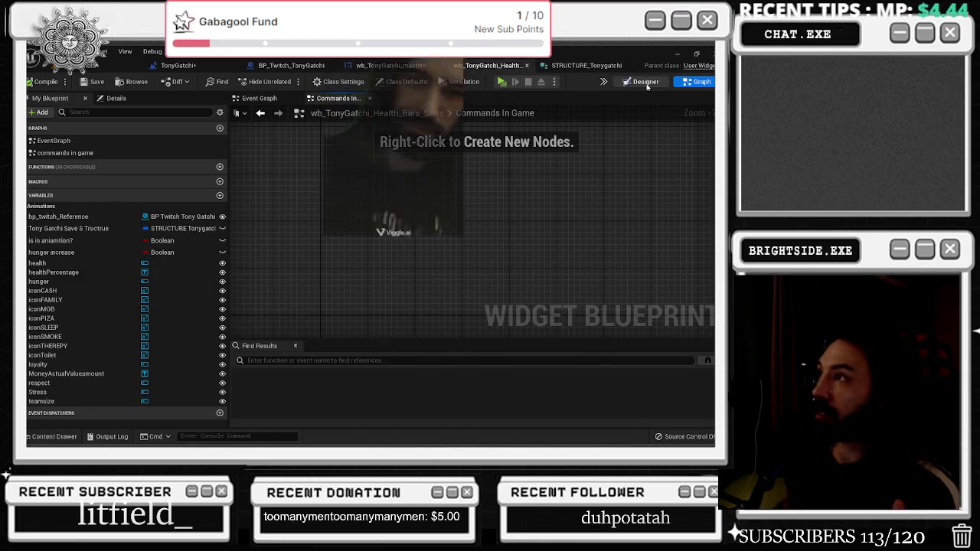
{"action": "scroll", "coordinate": [377, 220], "scroll_direction": "up", "scroll_amount": 1}
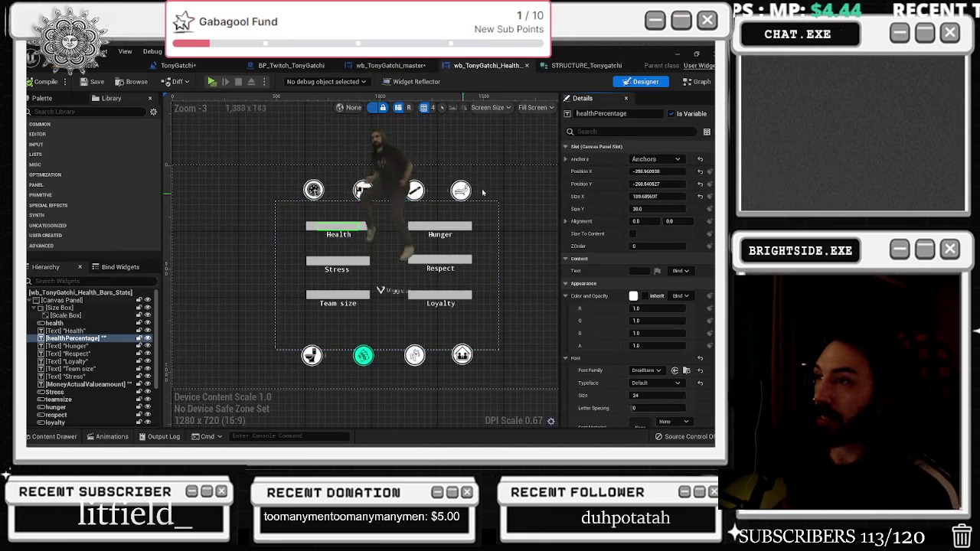
{"action": "key", "text": "shift+alt+g"}
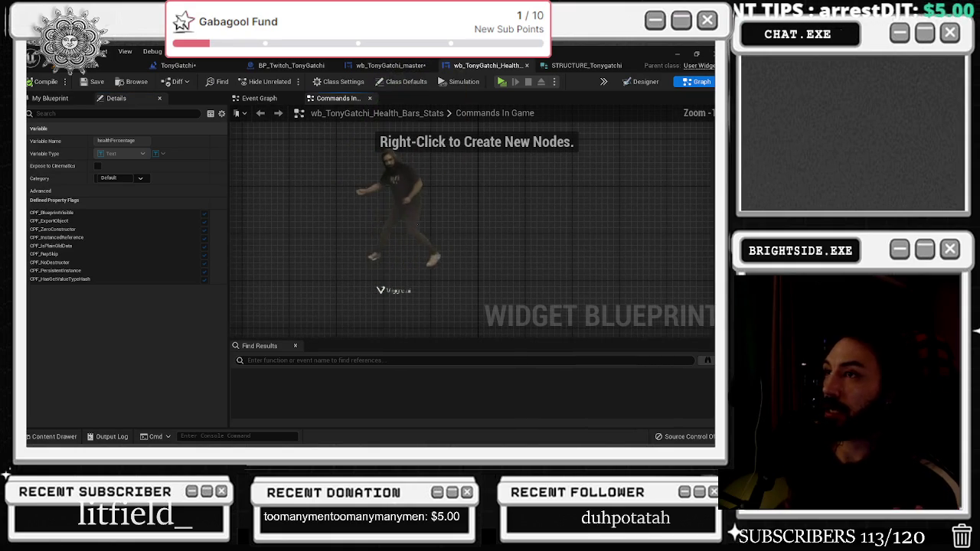
{"action": "key", "text": "shift+alt+d"}
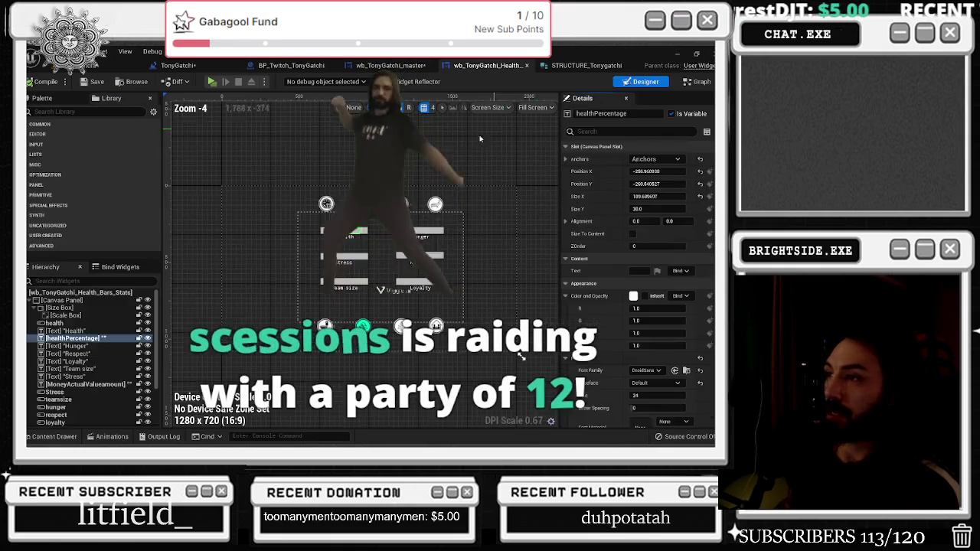
{"action": "scroll", "coordinate": [369, 242], "scroll_direction": "up", "scroll_amount": 3}
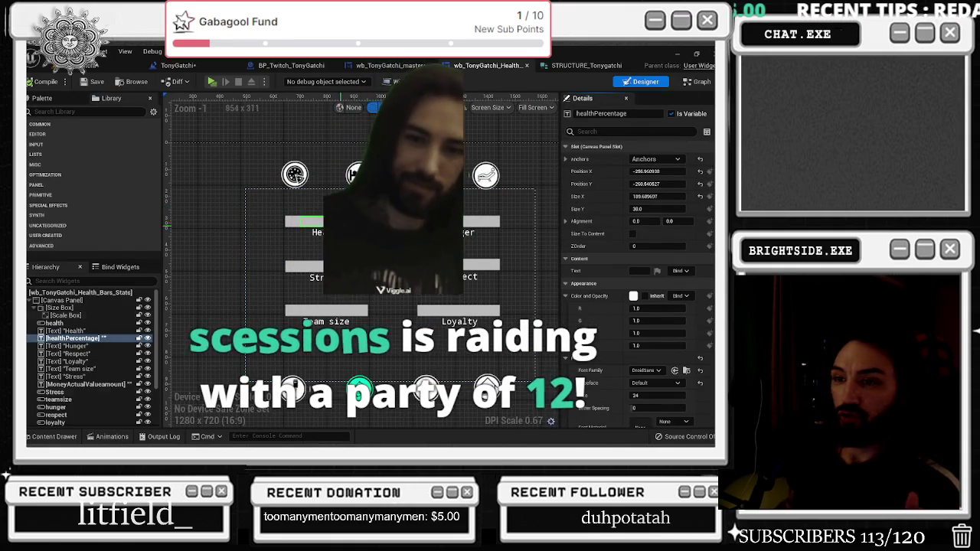
{"action": "key", "text": "shift+alt+g"}
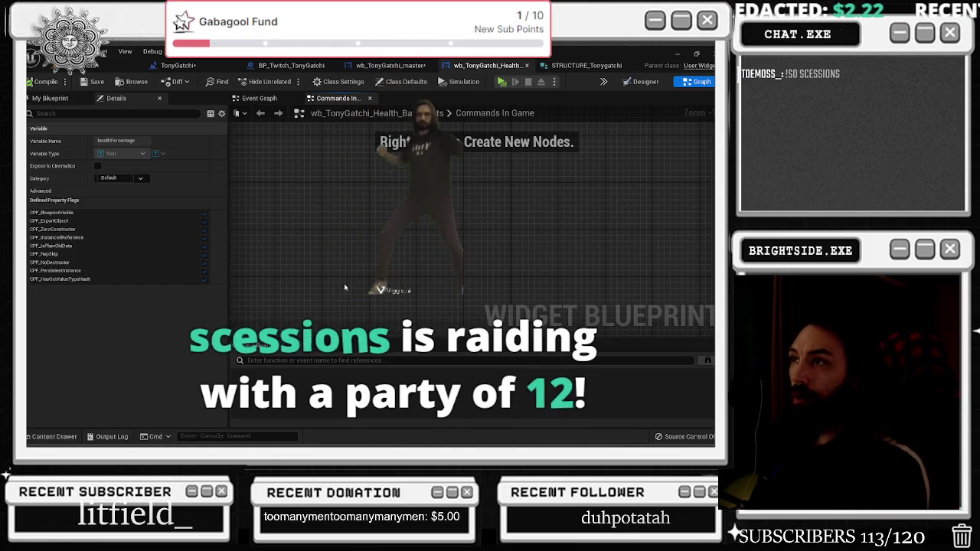
{"action": "left_click", "coordinate": [258, 98]}
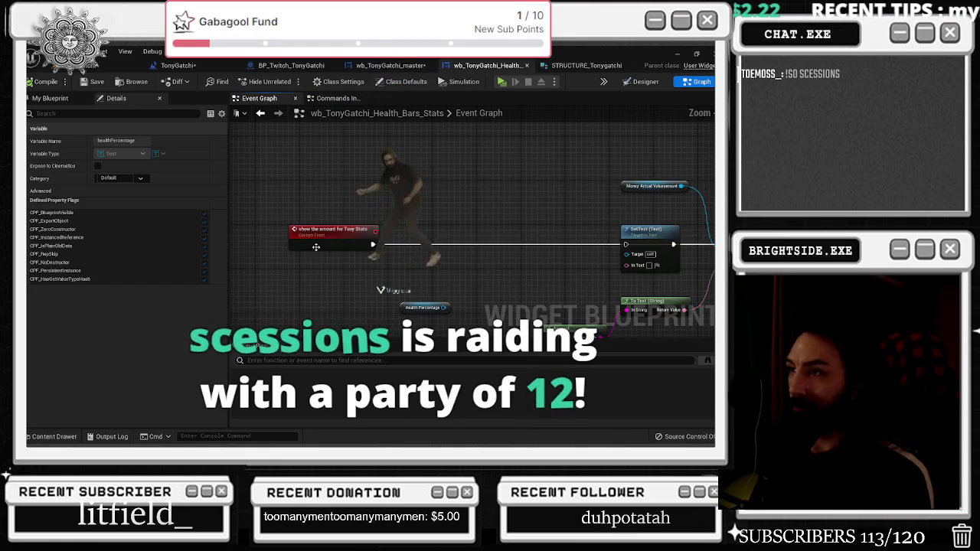
{"action": "left_click_drag", "start_coordinate": [453, 237], "coordinate": [386, 214]}
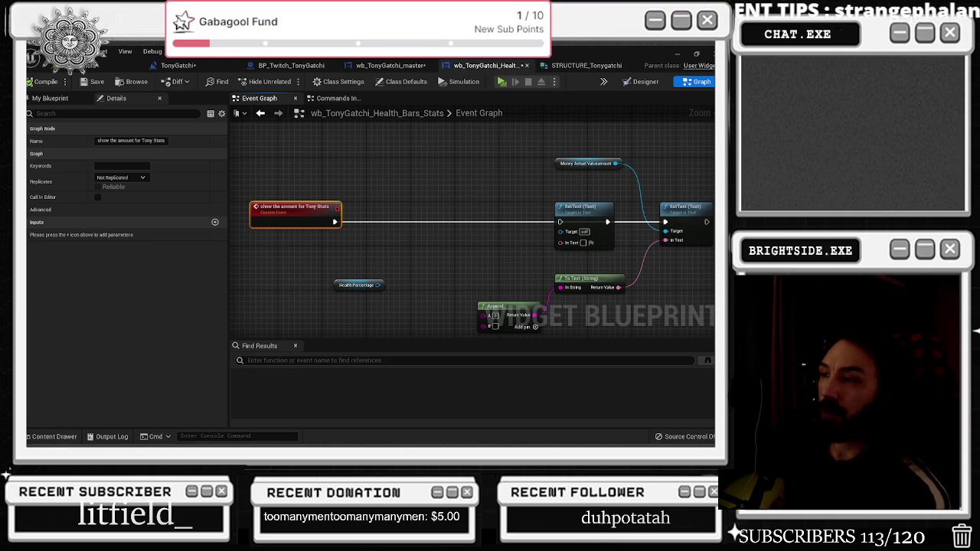
{"action": "left_click", "coordinate": [579, 210]}
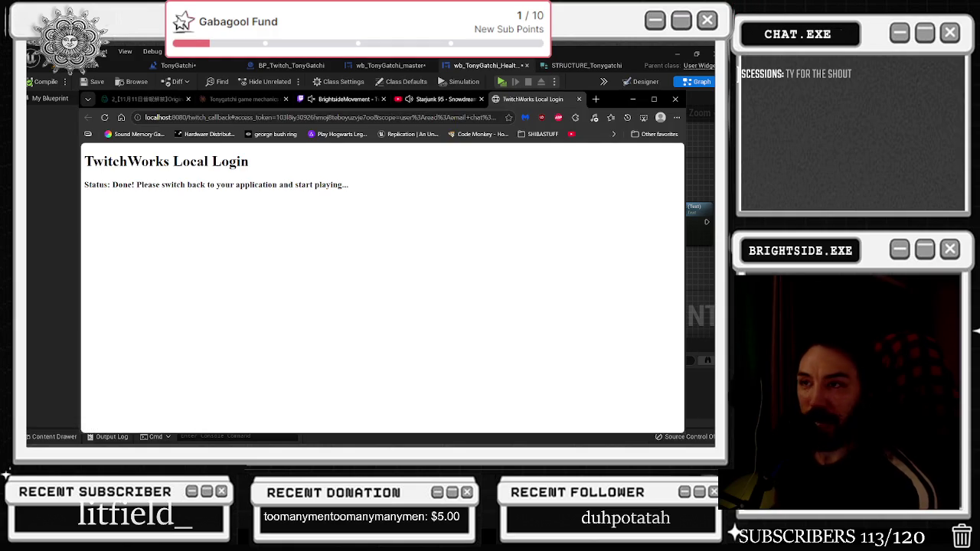
{"action": "left_click", "coordinate": [578, 99]}
{"action": "mouse_move", "coordinate": [551, 99]}
{"action": "left_mouse_down"}
{"action": "mouse_move", "coordinate": [460, 228]}
{"action": "mouse_move", "coordinate": [275, 228]}
{"action": "mouse_move", "coordinate": [46, 195]}
{"action": "left_mouse_up"}
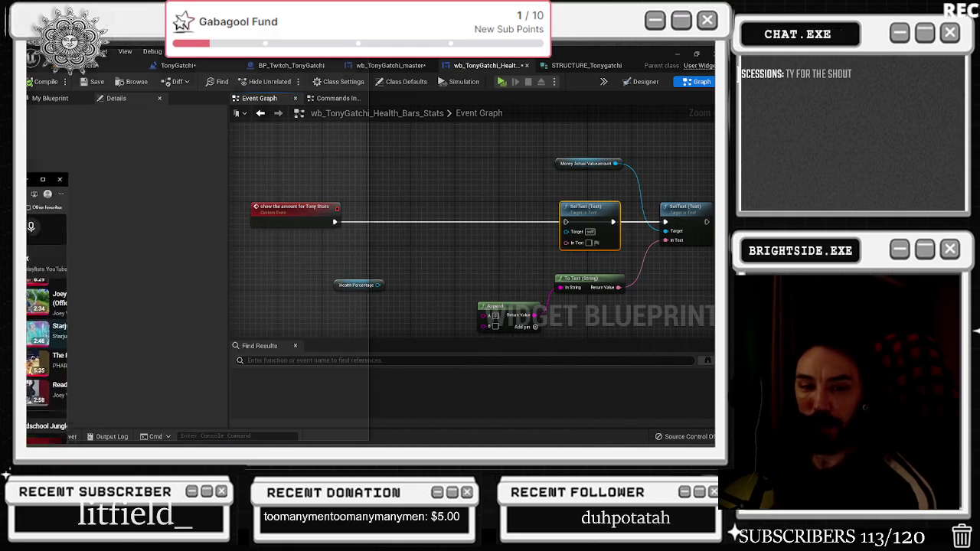
{"action": "left_click", "coordinate": [66, 196]}
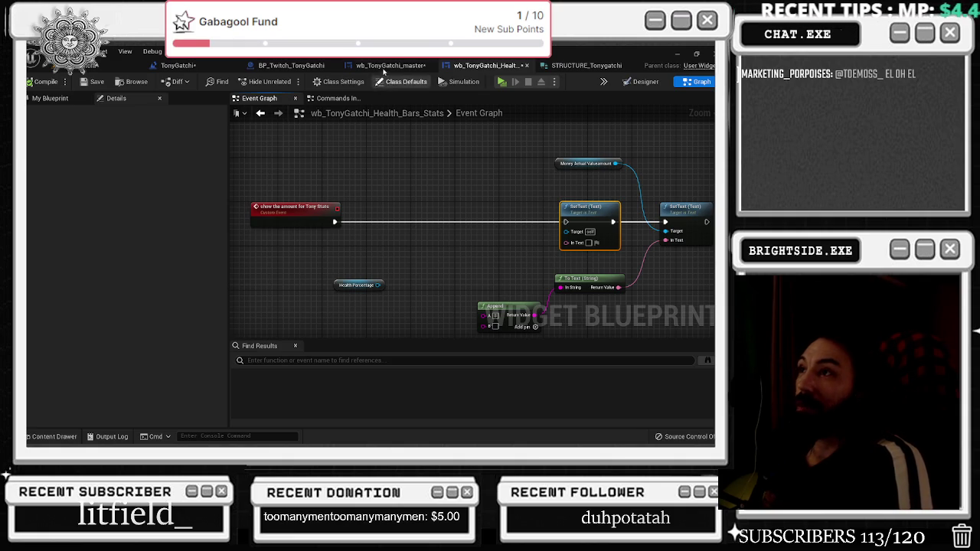
Open the wb_TonyGatchi_master designer and select the Size Box holding the Tony sprite
{"action": "left_click_drag", "start_coordinate": [390, 65], "coordinate": [487, 65]}
{"action": "left_click", "coordinate": [645, 82]}
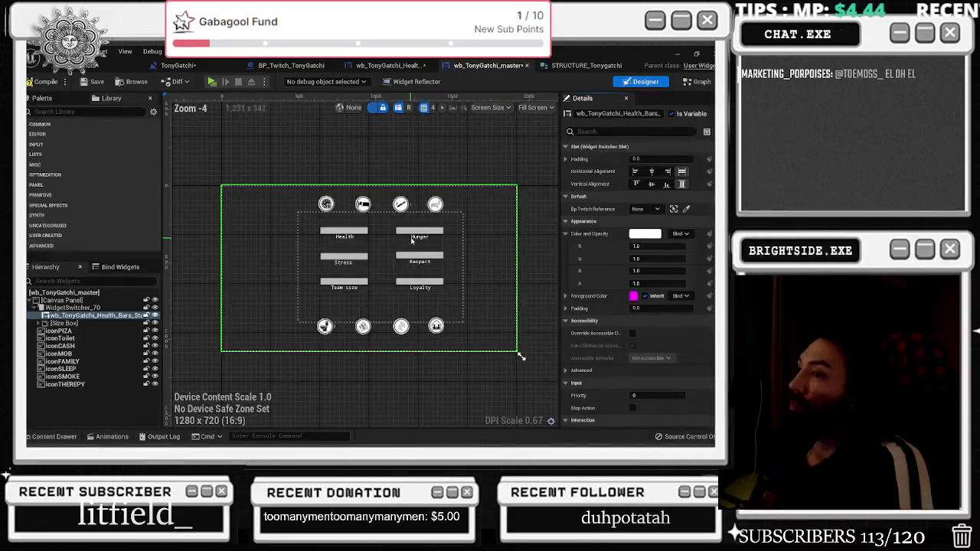
{"action": "left_click", "coordinate": [64, 323]}
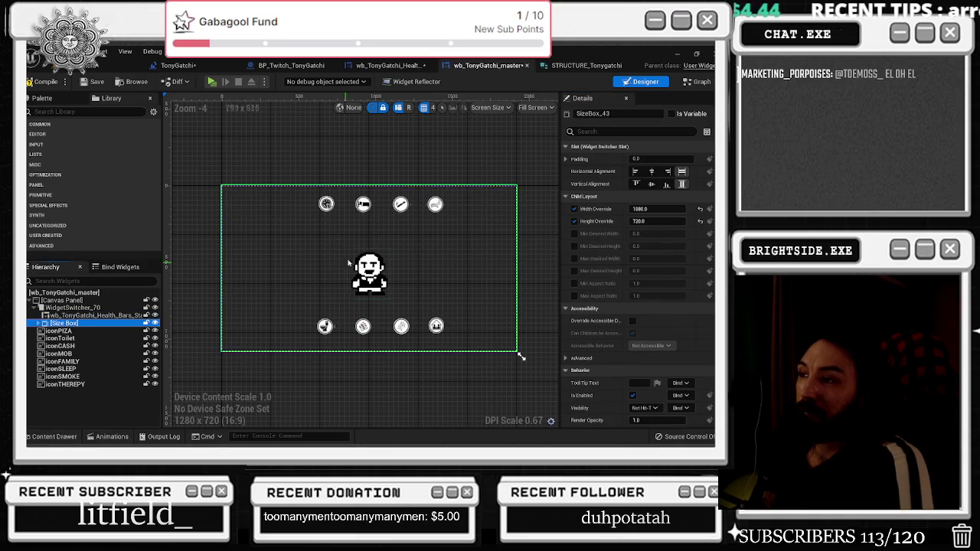
{"action": "scroll", "coordinate": [326, 247], "scroll_direction": "up", "scroll_amount": 1}
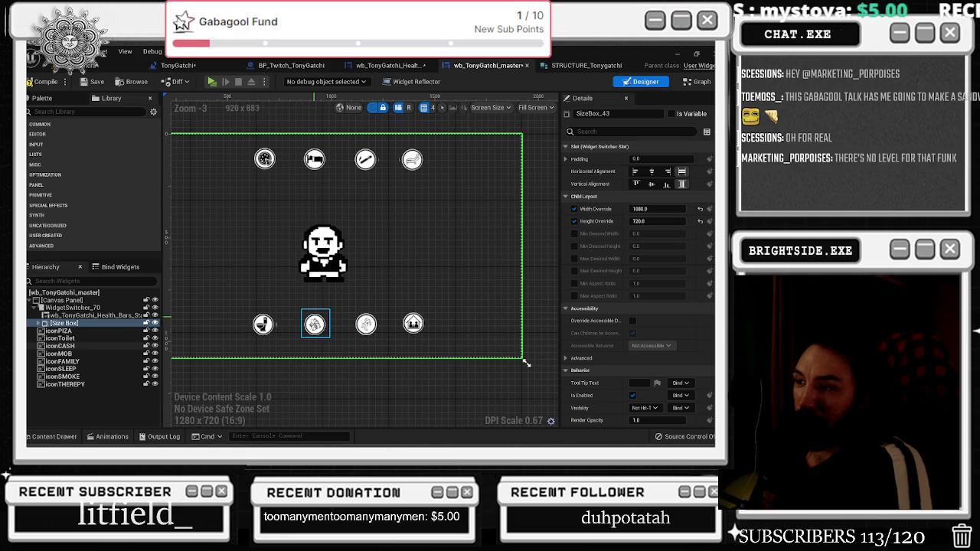
{"action": "scroll", "coordinate": [323, 332], "scroll_direction": "up", "scroll_amount": 4}
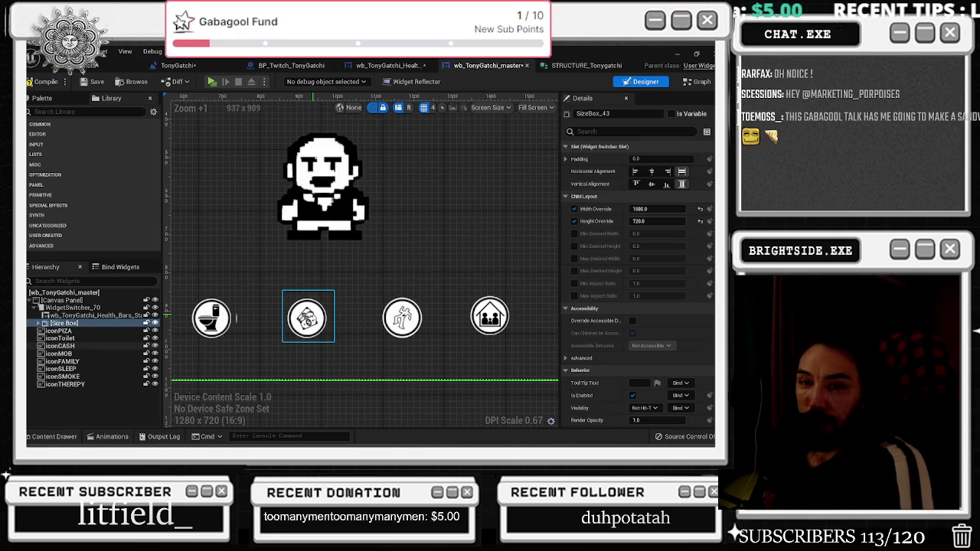
{"action": "scroll", "coordinate": [316, 304], "scroll_direction": "down", "scroll_amount": 3}
{"action": "scroll", "coordinate": [316, 304], "scroll_direction": "down", "scroll_amount": 1}
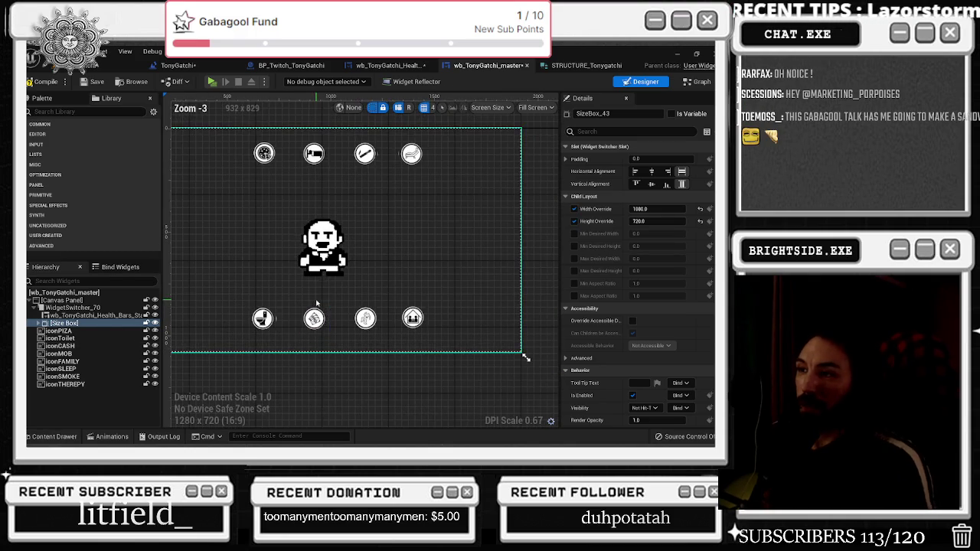
Bring up the Chrome window with the Tamagotchi How to Play reference image
{"action": "key", "text": "alt+Tab"}
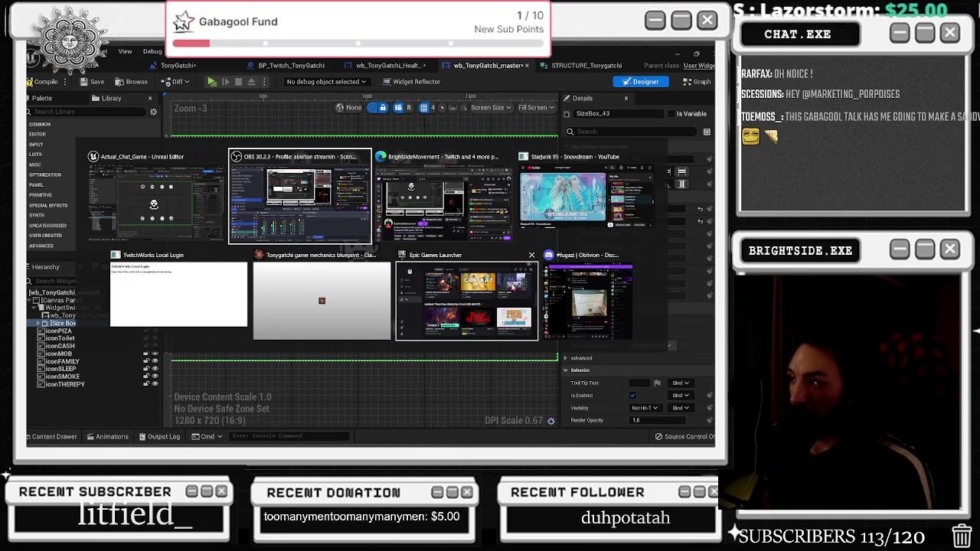
{"action": "key", "text": "Escape"}
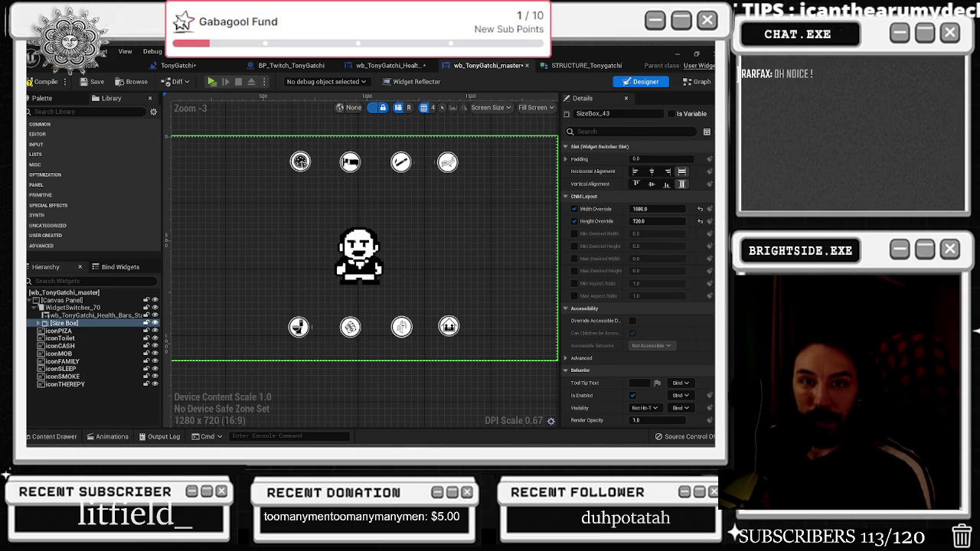
{"action": "key", "text": "alt+Tab"}
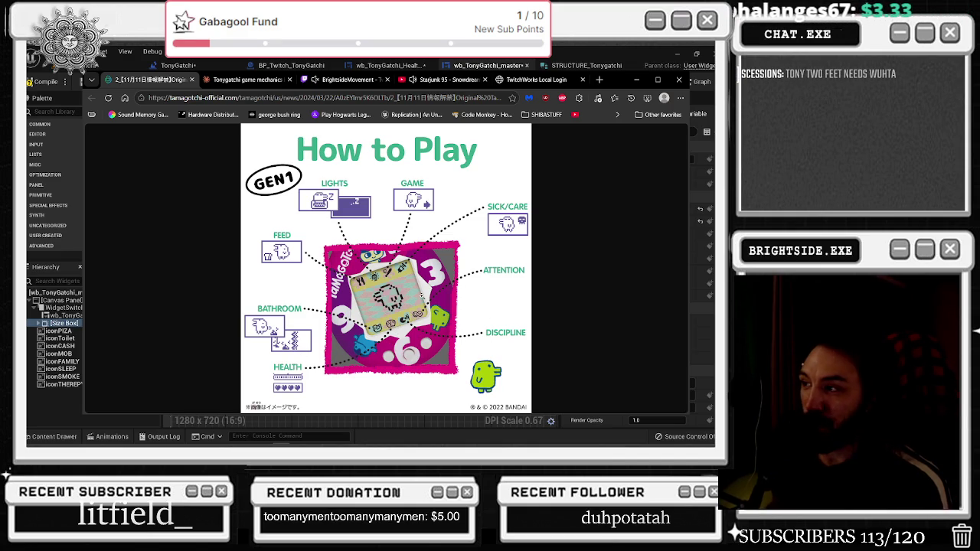
Dismiss the reference browser, zoom around the master canvas, then open the Health Bars Stats event graph
{"action": "left_click", "coordinate": [634, 79]}
{"action": "scroll", "coordinate": [334, 194], "scroll_direction": "up", "scroll_amount": 1}
{"action": "scroll", "coordinate": [333, 195], "scroll_direction": "down", "scroll_amount": 2}
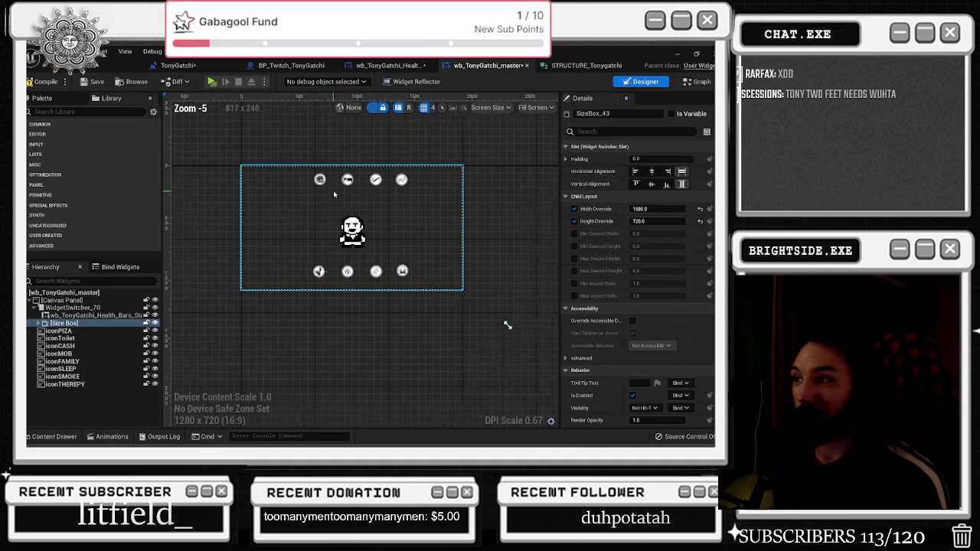
{"action": "scroll", "coordinate": [333, 194], "scroll_direction": "up", "scroll_amount": 1}
{"action": "scroll", "coordinate": [305, 150], "scroll_direction": "down", "scroll_amount": 2}
{"action": "scroll", "coordinate": [304, 149], "scroll_direction": "up", "scroll_amount": 3}
{"action": "scroll", "coordinate": [280, 150], "scroll_direction": "up", "scroll_amount": 3}
{"action": "scroll", "coordinate": [290, 158], "scroll_direction": "down", "scroll_amount": 3}
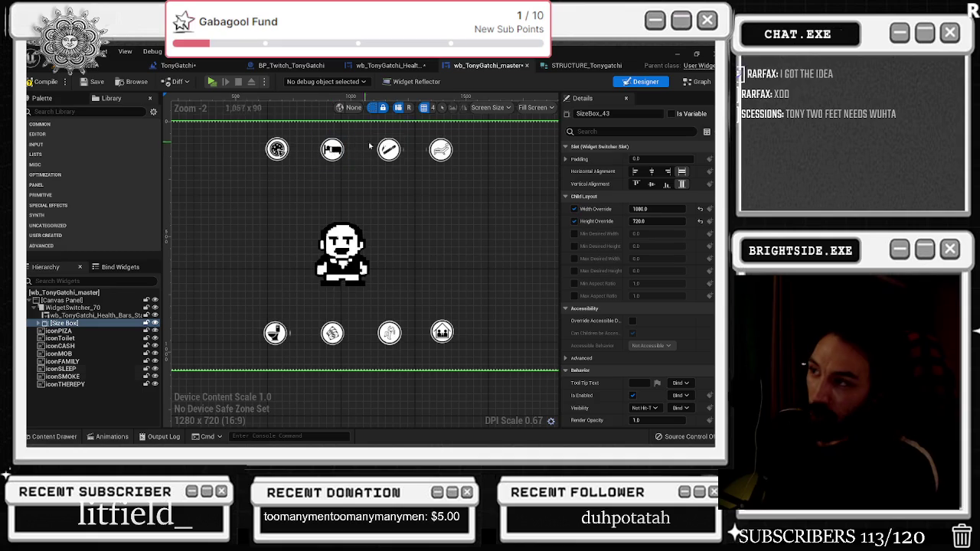
{"action": "scroll", "coordinate": [368, 146], "scroll_direction": "up", "scroll_amount": 4}
{"action": "scroll", "coordinate": [414, 145], "scroll_direction": "down", "scroll_amount": 3}
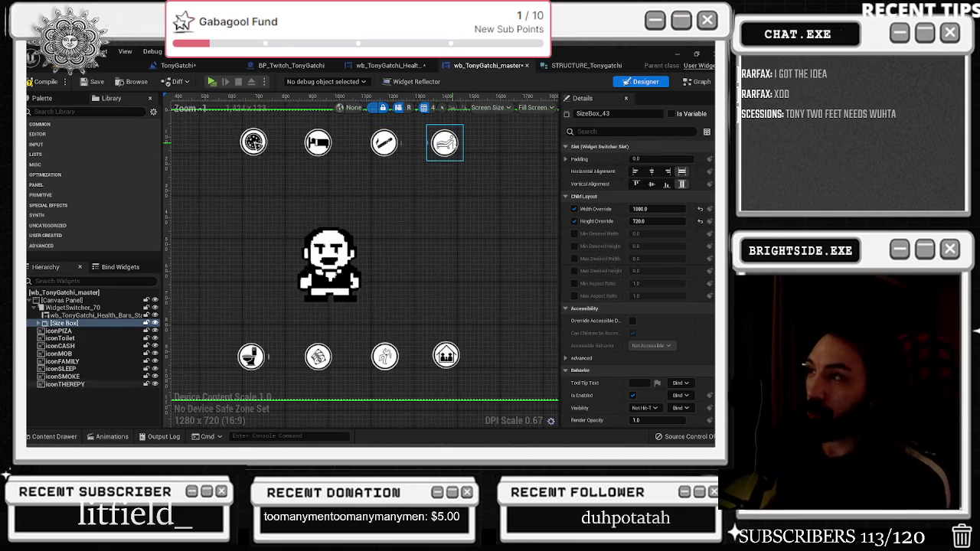
{"action": "scroll", "coordinate": [451, 146], "scroll_direction": "up", "scroll_amount": 2}
{"action": "scroll", "coordinate": [452, 145], "scroll_direction": "down", "scroll_amount": 4}
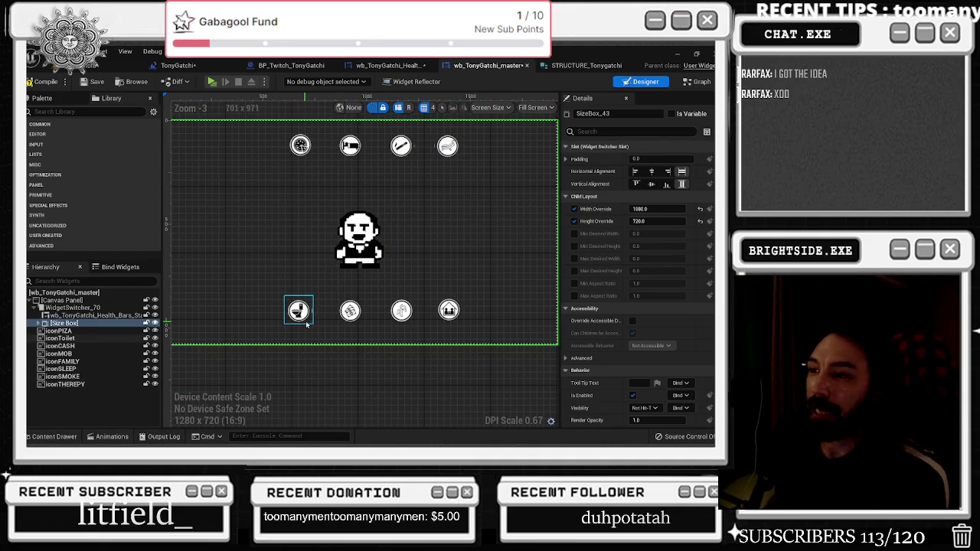
{"action": "scroll", "coordinate": [300, 325], "scroll_direction": "up", "scroll_amount": 3}
{"action": "scroll", "coordinate": [321, 315], "scroll_direction": "down", "scroll_amount": 4}
{"action": "scroll", "coordinate": [360, 314], "scroll_direction": "up", "scroll_amount": 3}
{"action": "scroll", "coordinate": [372, 314], "scroll_direction": "down", "scroll_amount": 3}
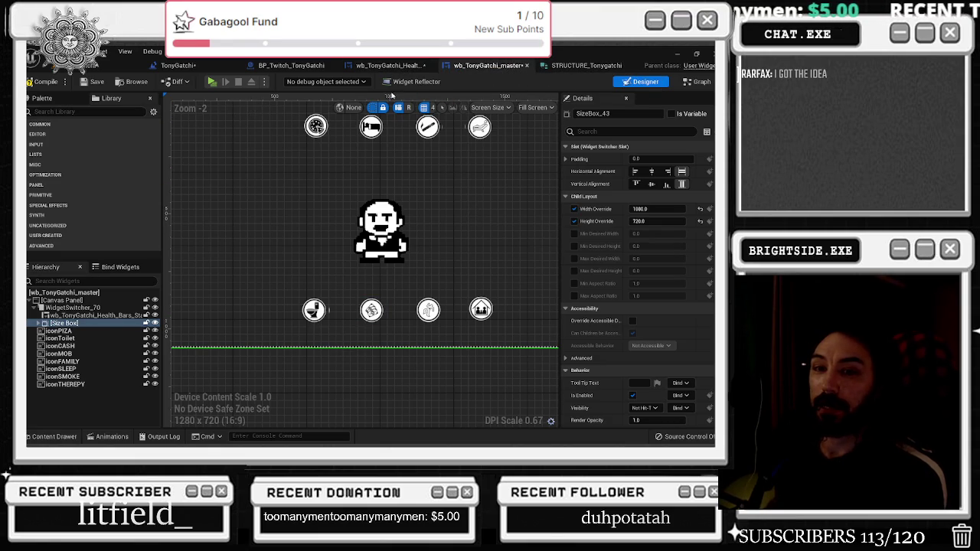
{"action": "left_click", "coordinate": [391, 66]}
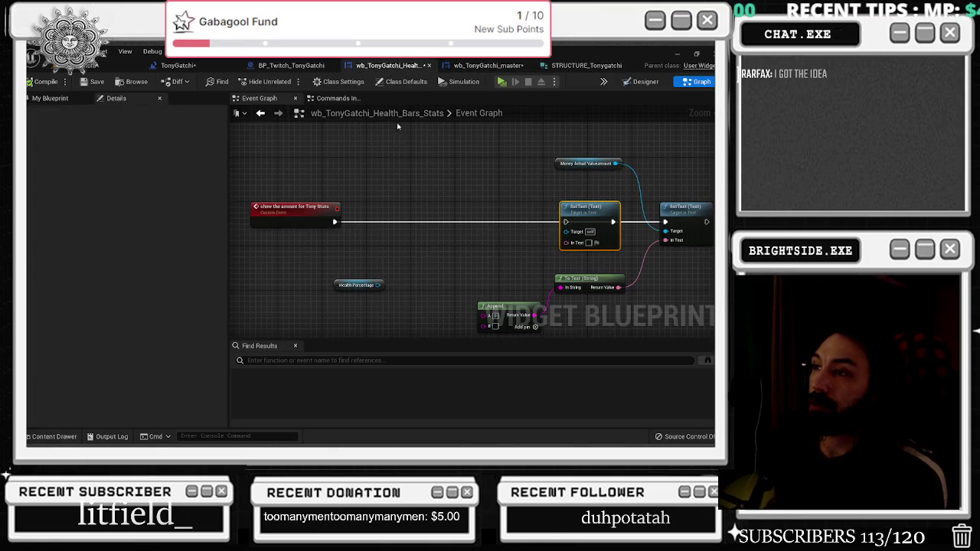
Check the Health Bars layout, then select TonySprite in the master widget and browse to its asset
{"action": "left_click", "coordinate": [641, 81]}
{"action": "scroll", "coordinate": [369, 234], "scroll_direction": "up", "scroll_amount": 2}
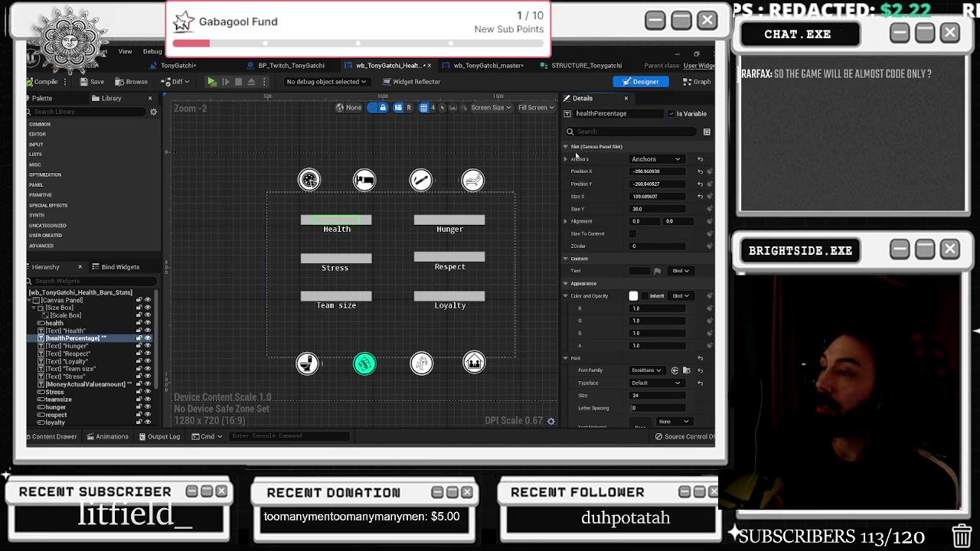
{"action": "left_click", "coordinate": [496, 67]}
{"action": "left_click", "coordinate": [426, 308]}
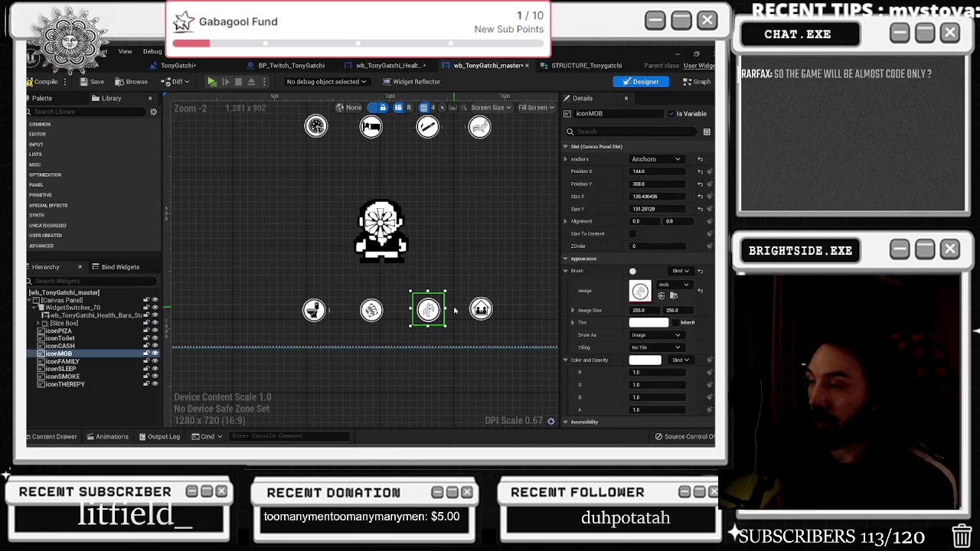
{"action": "scroll", "coordinate": [428, 310], "scroll_direction": "up", "scroll_amount": 2}
{"action": "scroll", "coordinate": [428, 310], "scroll_direction": "up", "scroll_amount": 1}
{"action": "left_click", "coordinate": [341, 172]}
{"action": "left_click", "coordinate": [658, 240]}
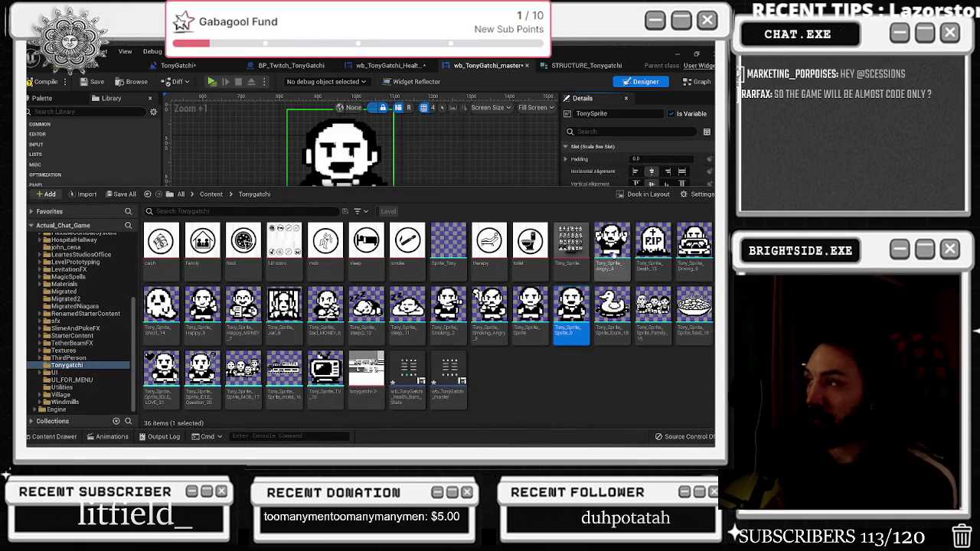
{"action": "mouse_move", "coordinate": [479, 189]}
{"action": "left_mouse_down"}
{"action": "mouse_move", "coordinate": [459, 302]}
{"action": "mouse_move", "coordinate": [413, 335]}
{"action": "mouse_move", "coordinate": [413, 145]}
{"action": "left_mouse_up"}
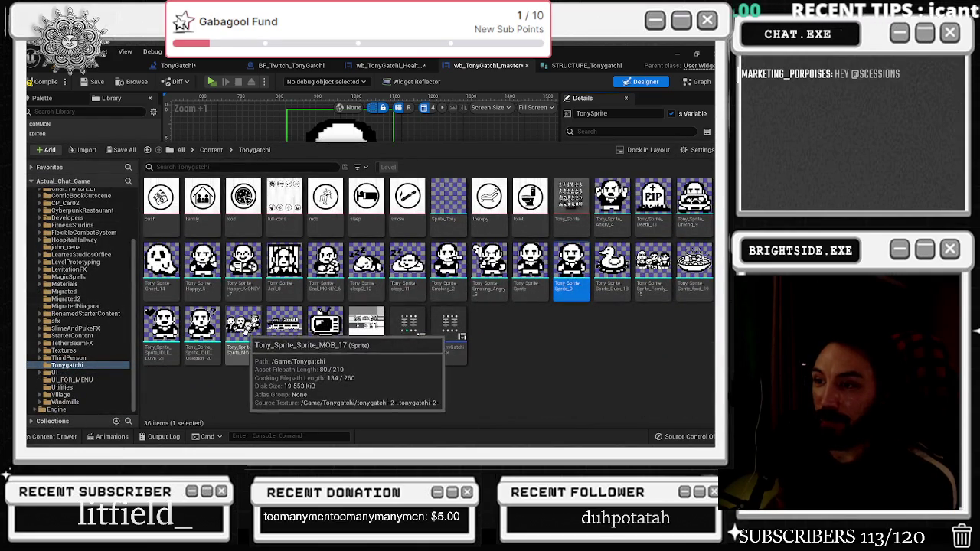
{"action": "double_click", "coordinate": [246, 337]}
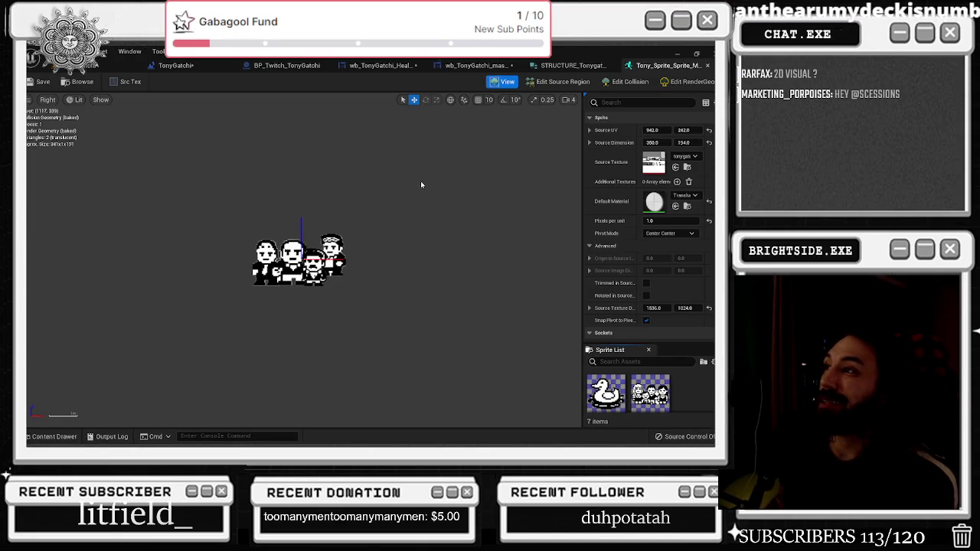
{"action": "left_click", "coordinate": [707, 65]}
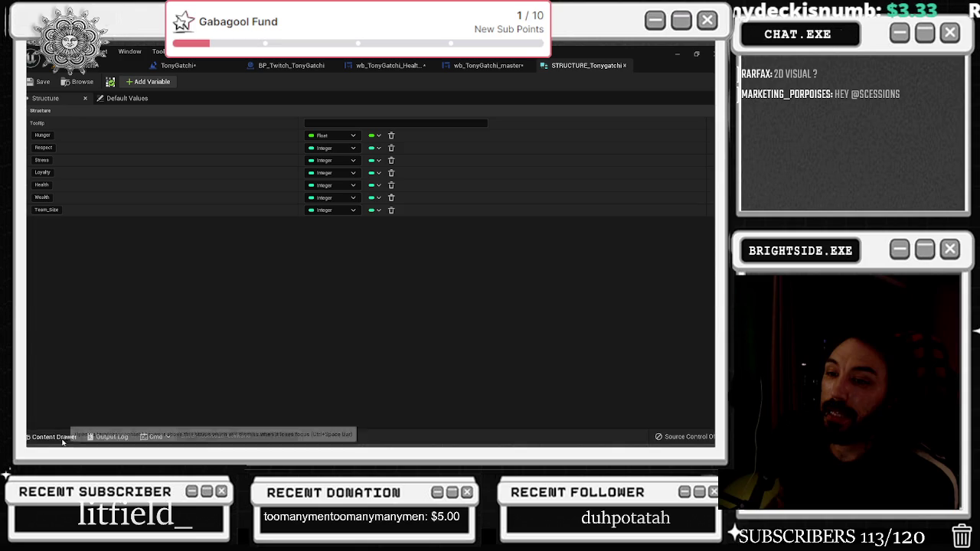
{"action": "left_click", "coordinate": [62, 438]}
{"action": "left_click", "coordinate": [489, 65]}
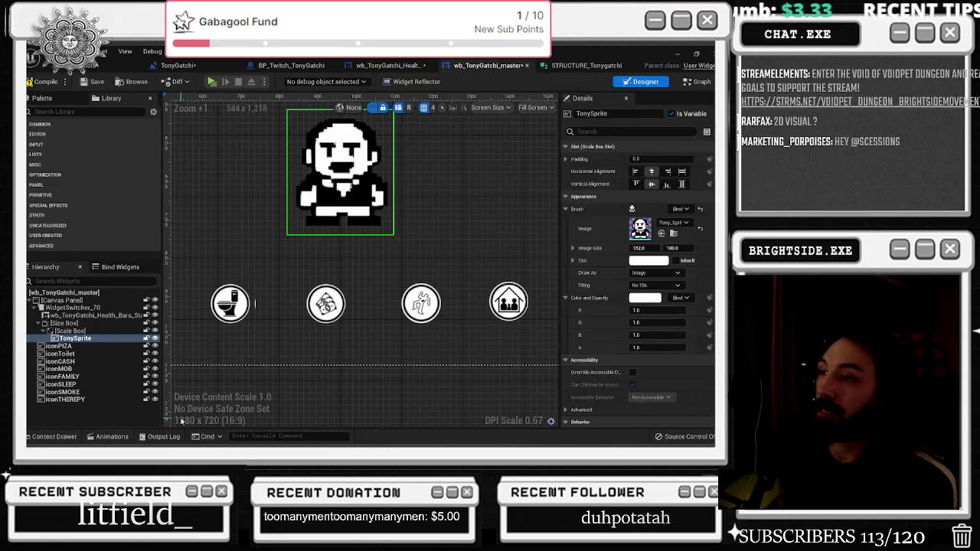
{"action": "left_click", "coordinate": [54, 436]}
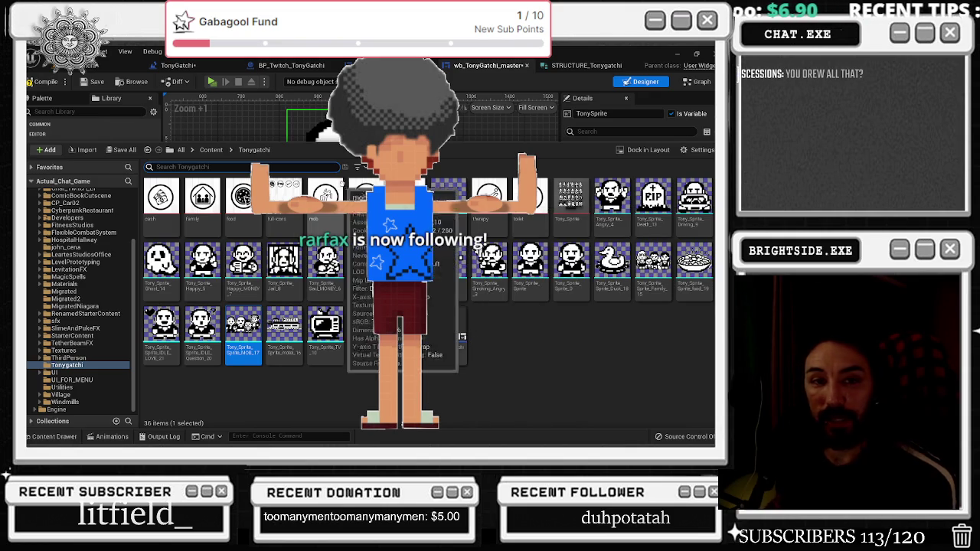
{"action": "left_click", "coordinate": [245, 128]}
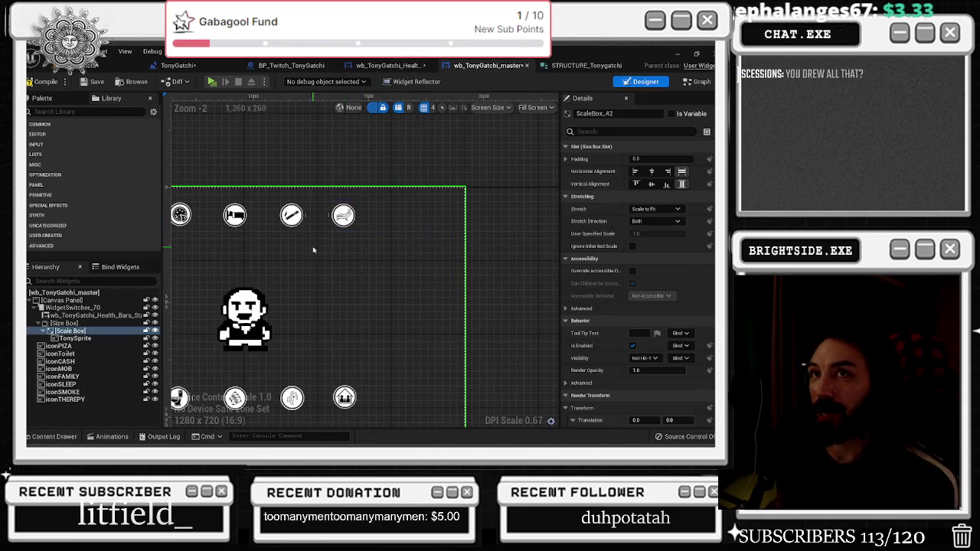
{"action": "scroll", "coordinate": [339, 252], "scroll_direction": "down", "scroll_amount": 2}
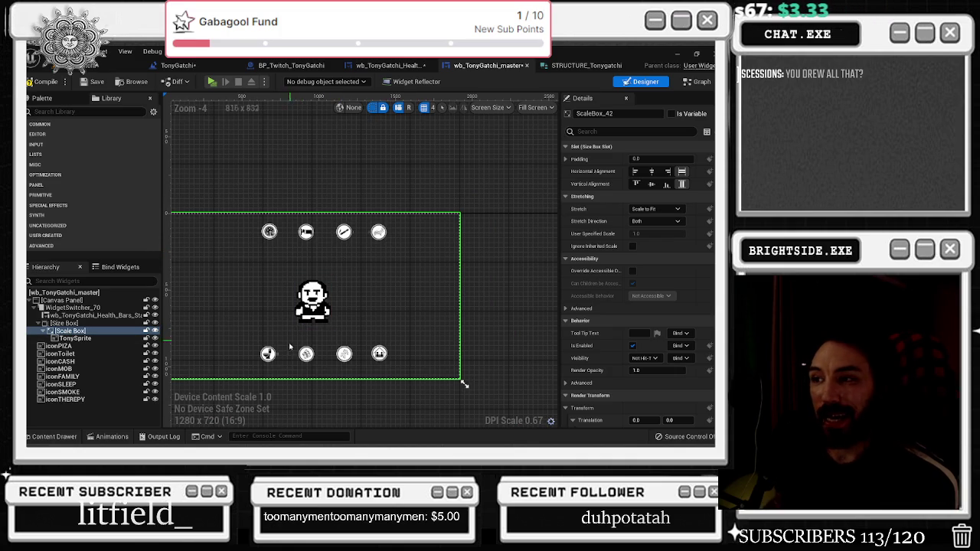
{"action": "scroll", "coordinate": [308, 362], "scroll_direction": "up", "scroll_amount": 3}
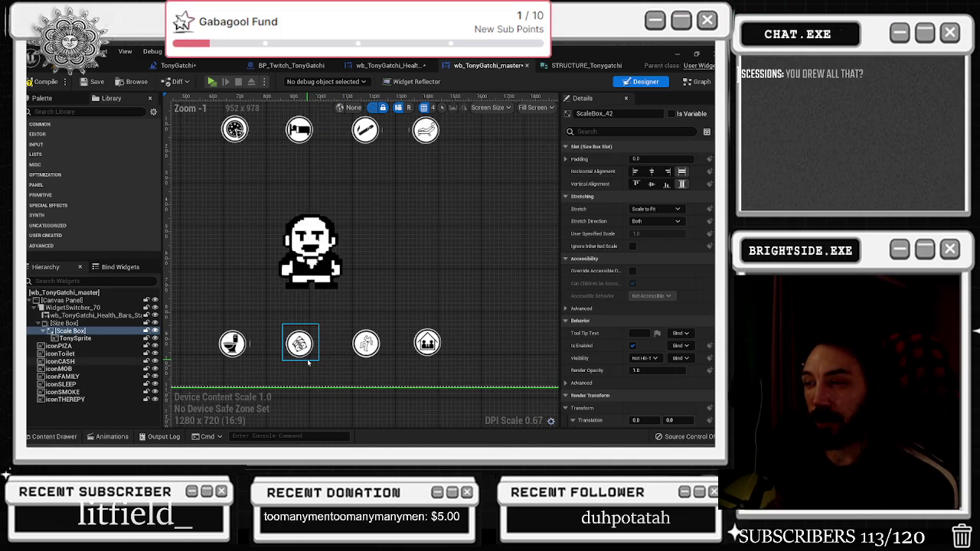
{"action": "scroll", "coordinate": [388, 339], "scroll_direction": "down", "scroll_amount": 2}
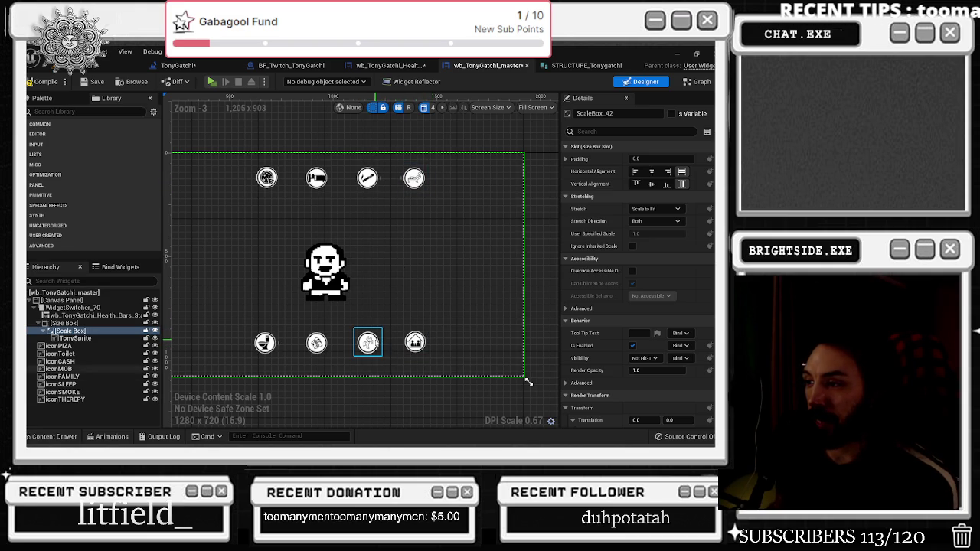
Select the iconMOB and iconFAMILY action icons in the master widget
{"action": "left_click", "coordinate": [59, 439]}
{"action": "left_click", "coordinate": [65, 436]}
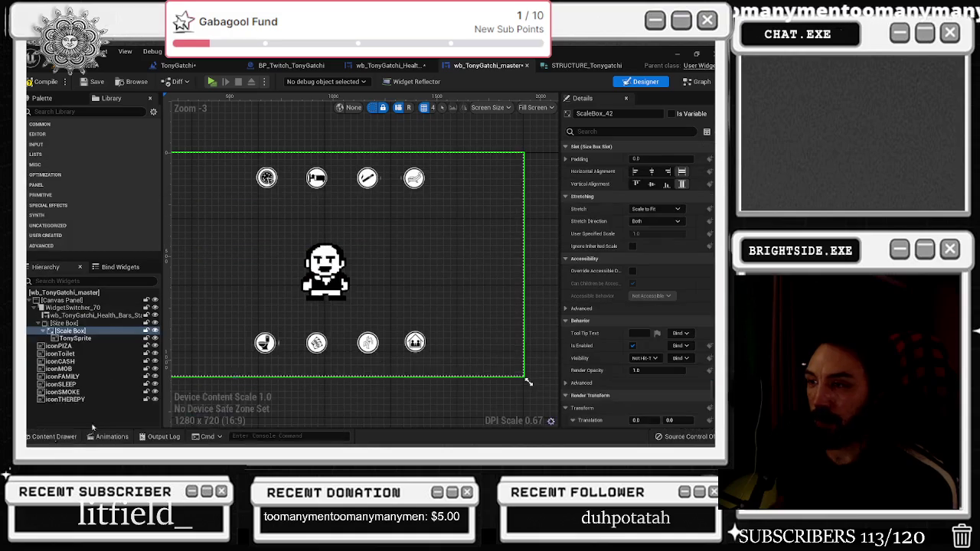
{"action": "left_click", "coordinate": [367, 341]}
{"action": "scroll", "coordinate": [364, 337], "scroll_direction": "up", "scroll_amount": 5}
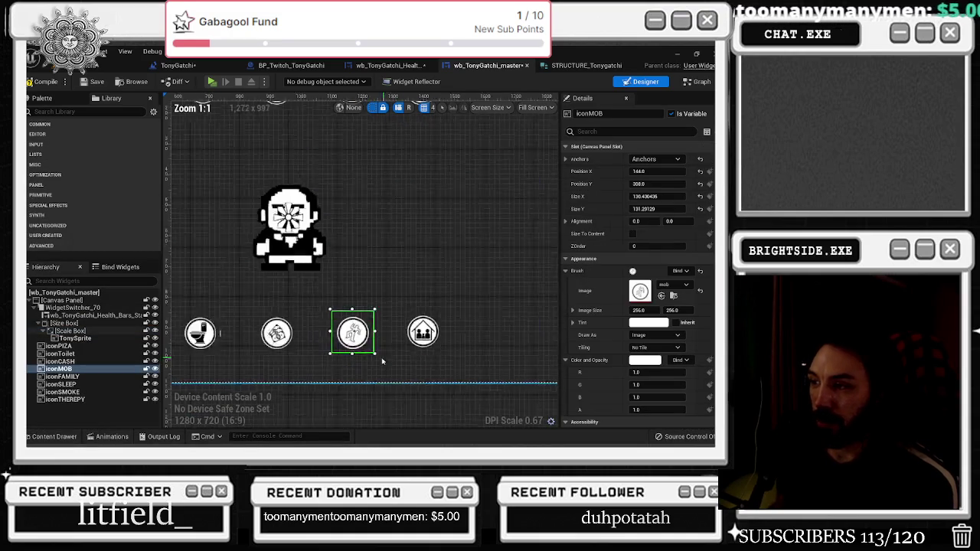
{"action": "scroll", "coordinate": [357, 332], "scroll_direction": "down", "scroll_amount": 5}
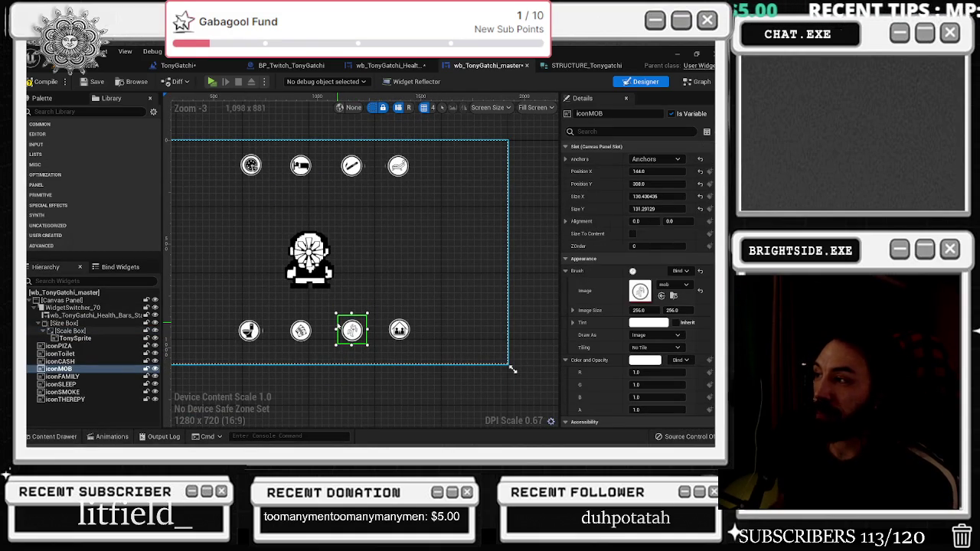
{"action": "scroll", "coordinate": [412, 331], "scroll_direction": "up", "scroll_amount": 1}
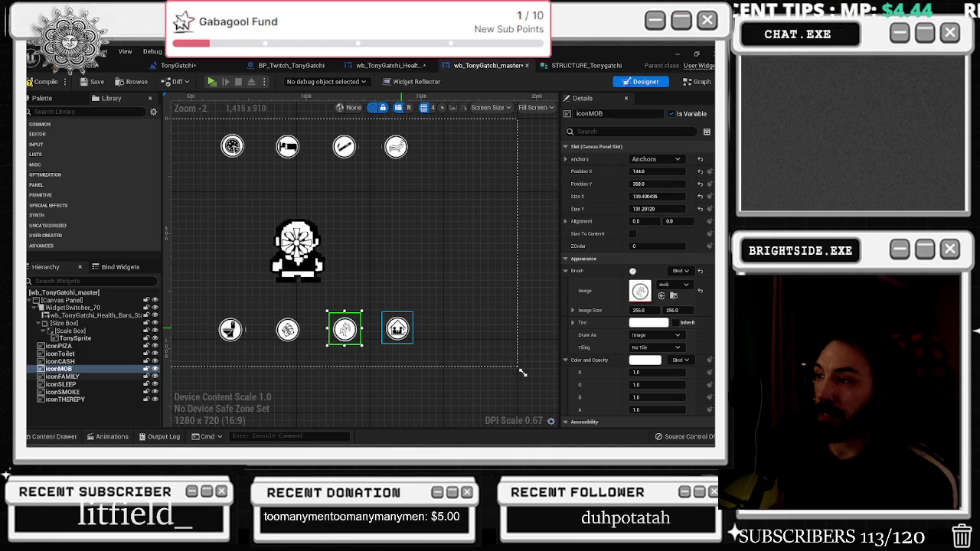
{"action": "left_click", "coordinate": [396, 329]}
Check the Content Drawer, save the master widget, and open the STRUCTURE_Tonygatchi tab
{"action": "key", "text": "ctrl+space"}
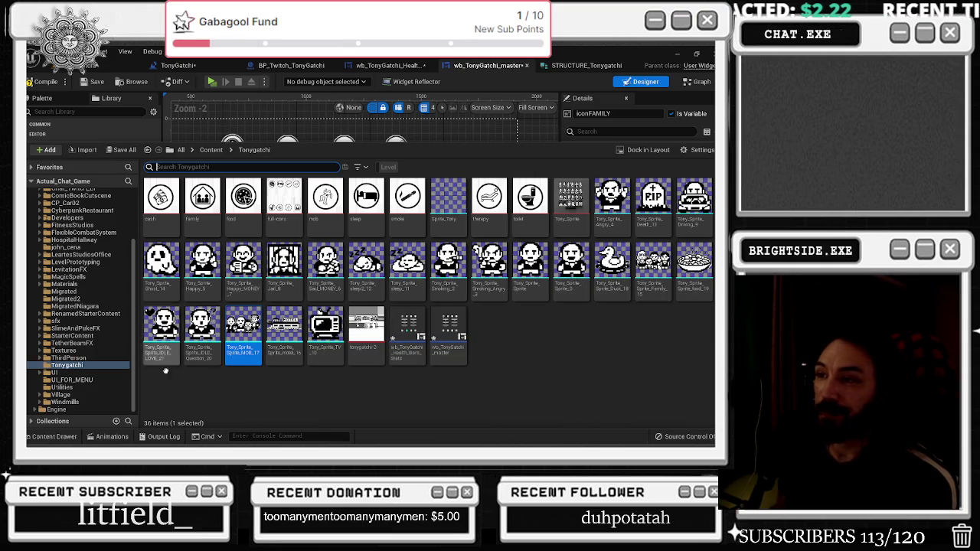
{"action": "left_click", "coordinate": [53, 436]}
{"action": "scroll", "coordinate": [368, 271], "scroll_direction": "down", "scroll_amount": 3}
{"action": "scroll", "coordinate": [368, 271], "scroll_direction": "up", "scroll_amount": 1}
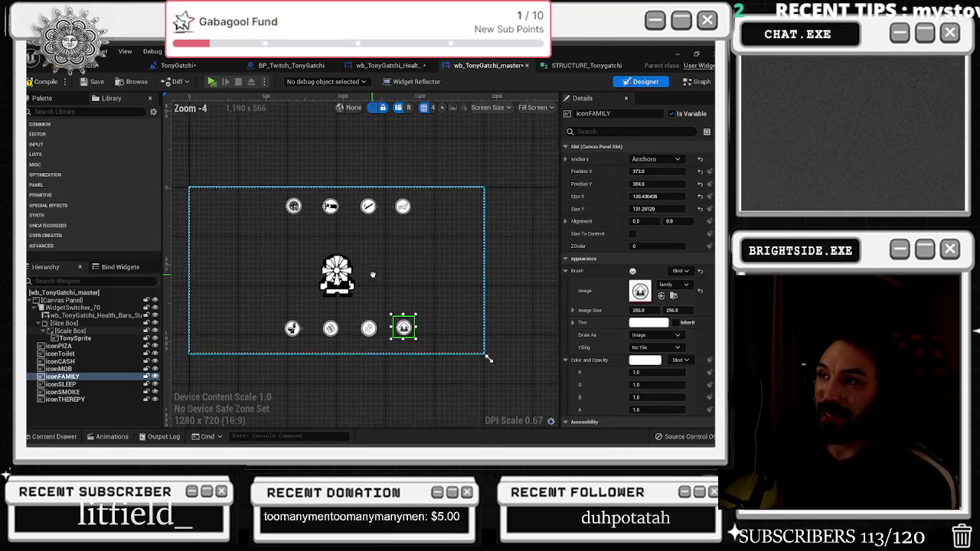
{"action": "left_click", "coordinate": [94, 82]}
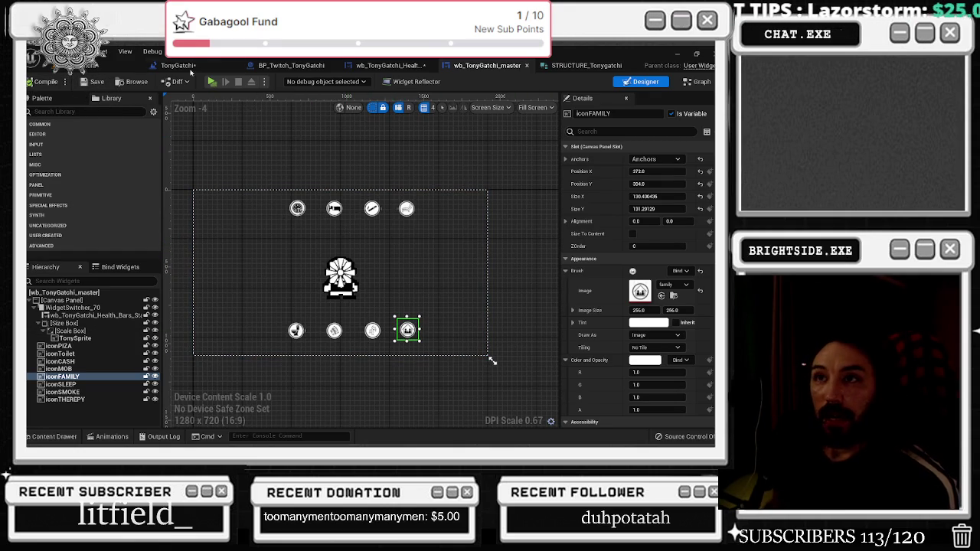
{"action": "left_click", "coordinate": [575, 65]}
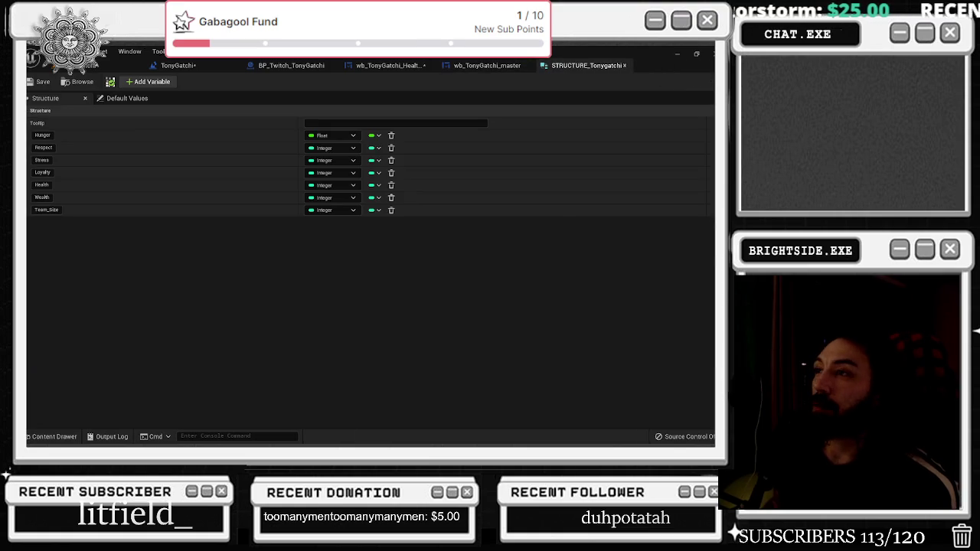
Look over the Health Bars Stats graph, then open the TonyGatchi level blueprint's event graph
{"action": "left_click", "coordinate": [387, 65]}
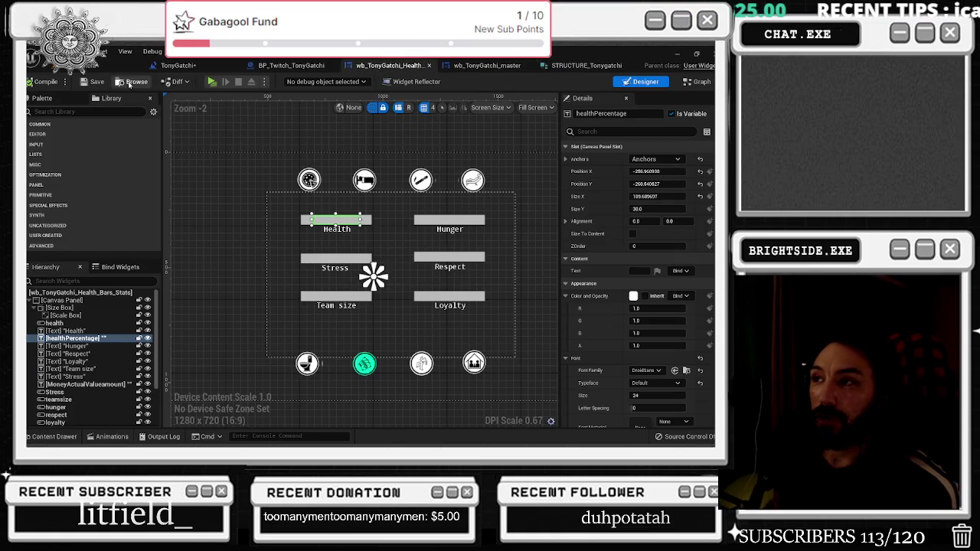
{"action": "scroll", "coordinate": [316, 164], "scroll_direction": "down", "scroll_amount": 1}
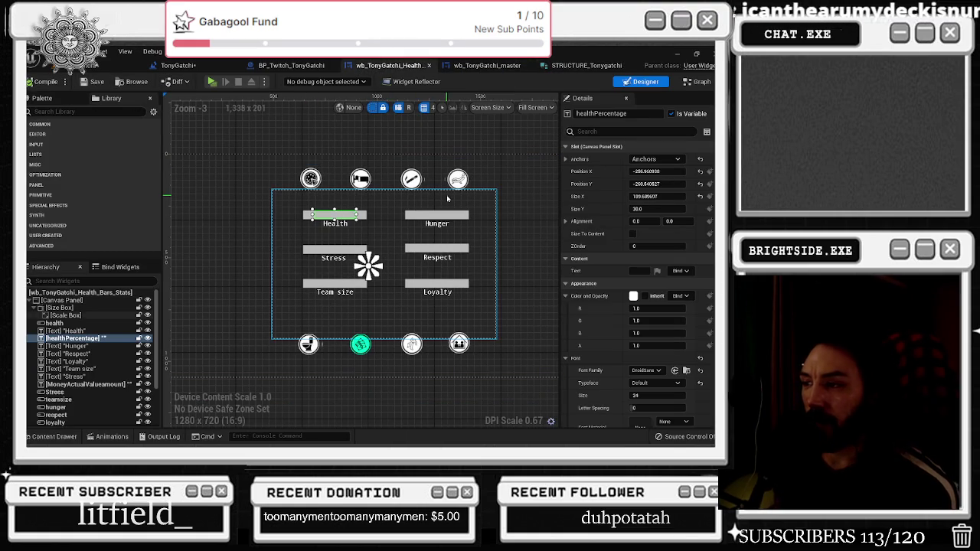
{"action": "left_click_drag", "start_coordinate": [482, 204], "coordinate": [484, 212]}
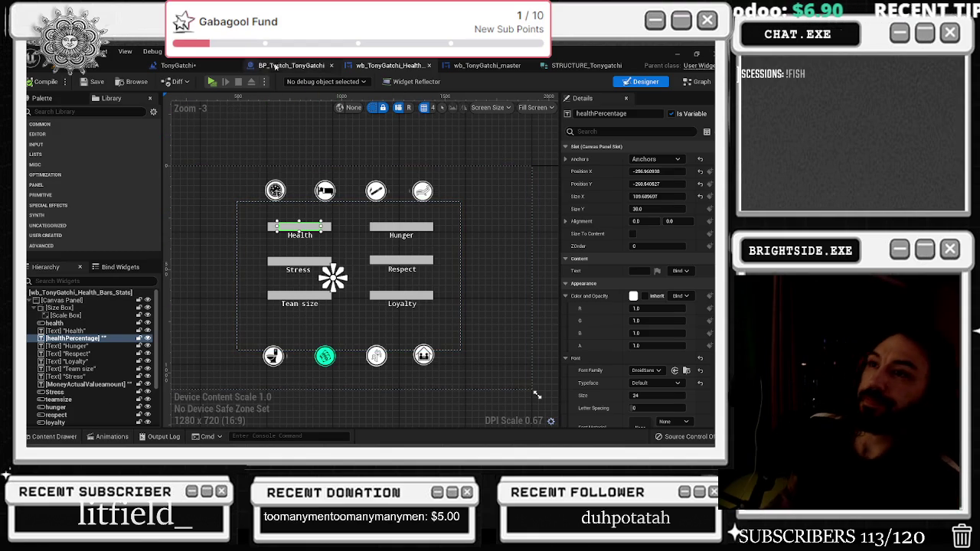
{"action": "left_click", "coordinate": [194, 68]}
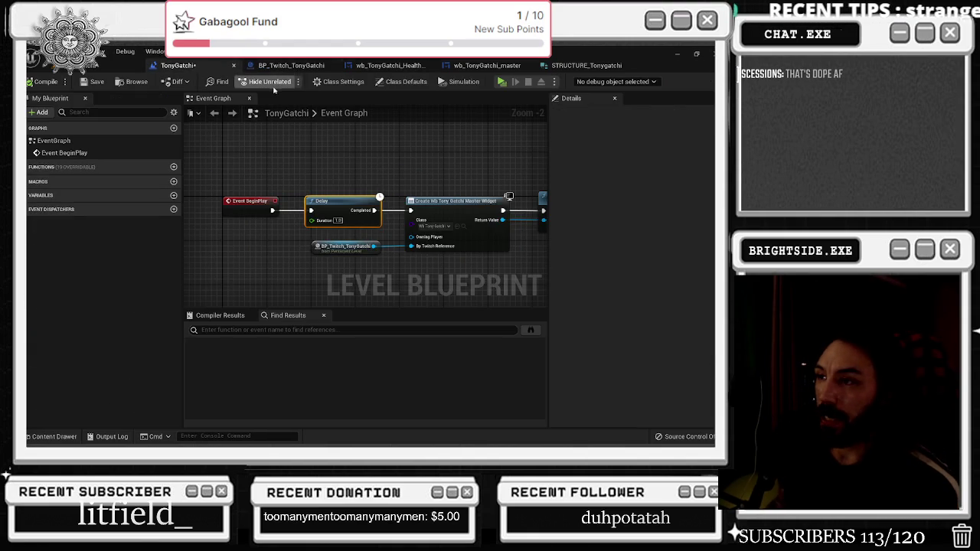
Select the iconMOB icon in the health bars widget, then return to the BP_Twitch_TonyGatchi event graph
{"action": "left_click", "coordinate": [289, 65]}
{"action": "left_click", "coordinate": [389, 65]}
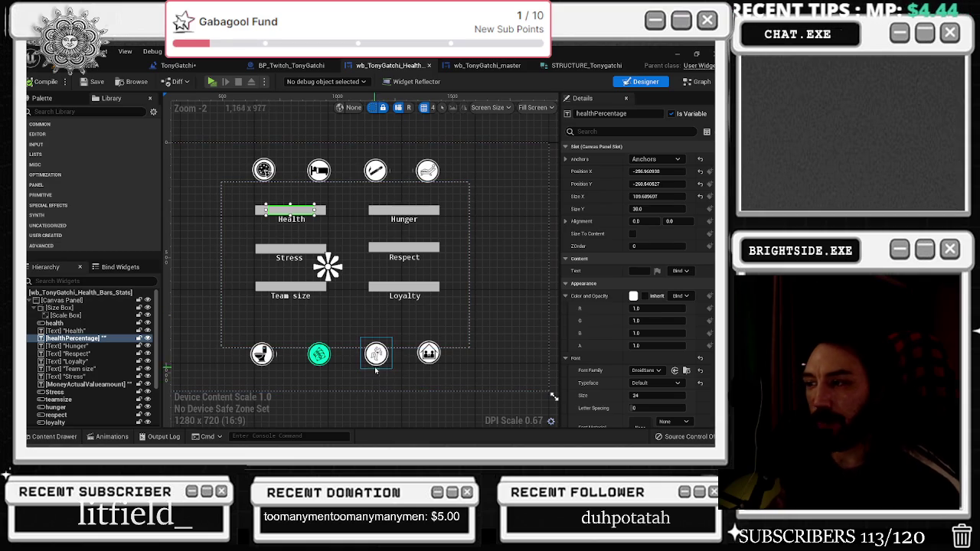
{"action": "left_click", "coordinate": [377, 358]}
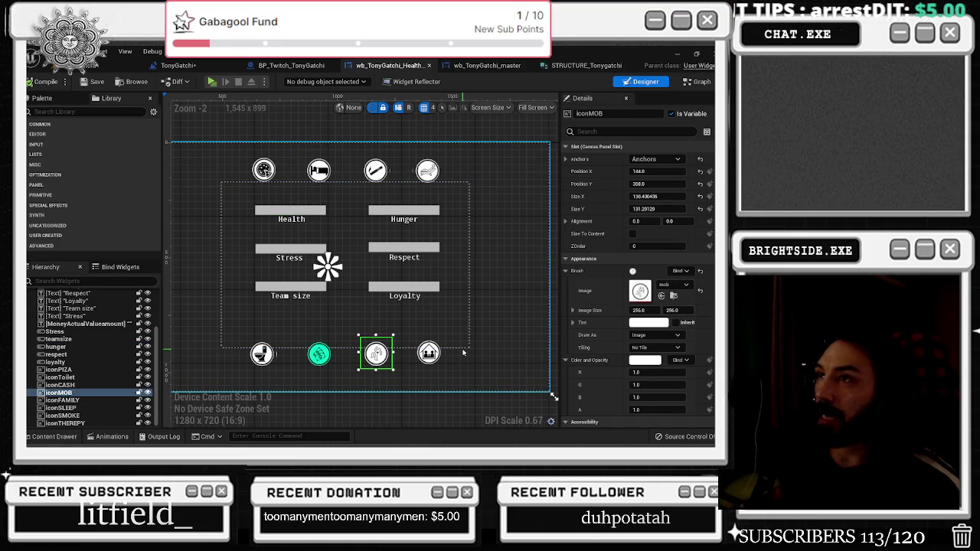
{"action": "left_click", "coordinate": [291, 69]}
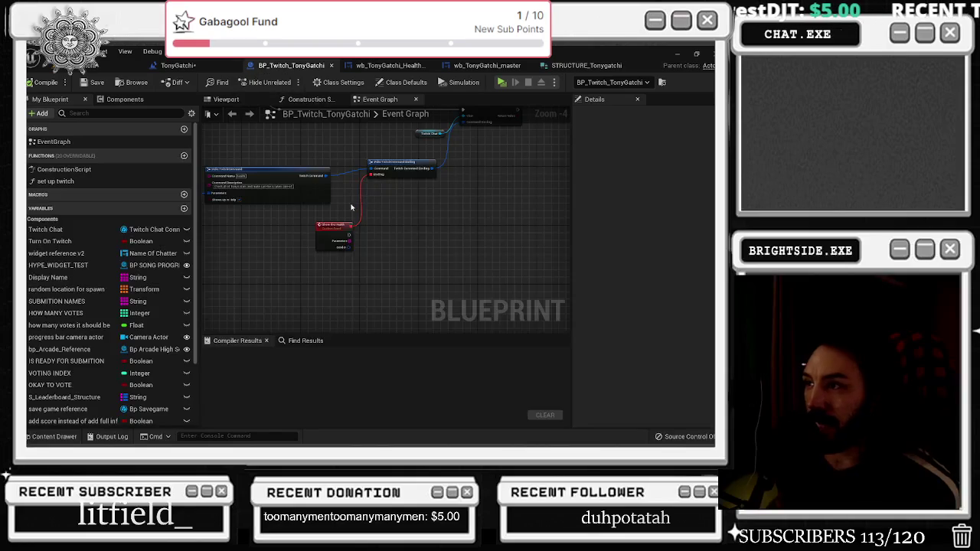
Review the Twitch graph's toilet and therapy command sections, then return to the health bars designer
{"action": "scroll", "coordinate": [356, 237], "scroll_direction": "down", "scroll_amount": 7}
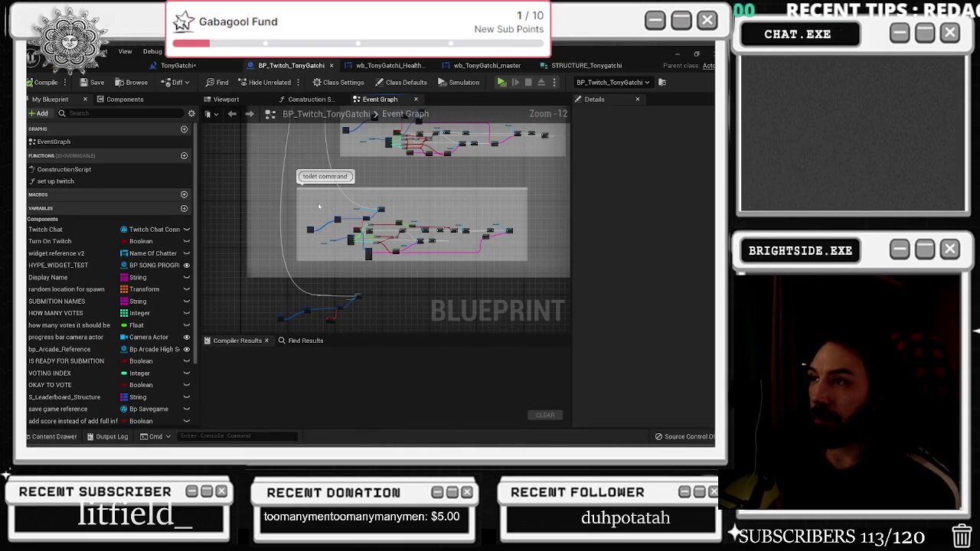
{"action": "left_click_drag", "start_coordinate": [554, 265], "coordinate": [537, 320]}
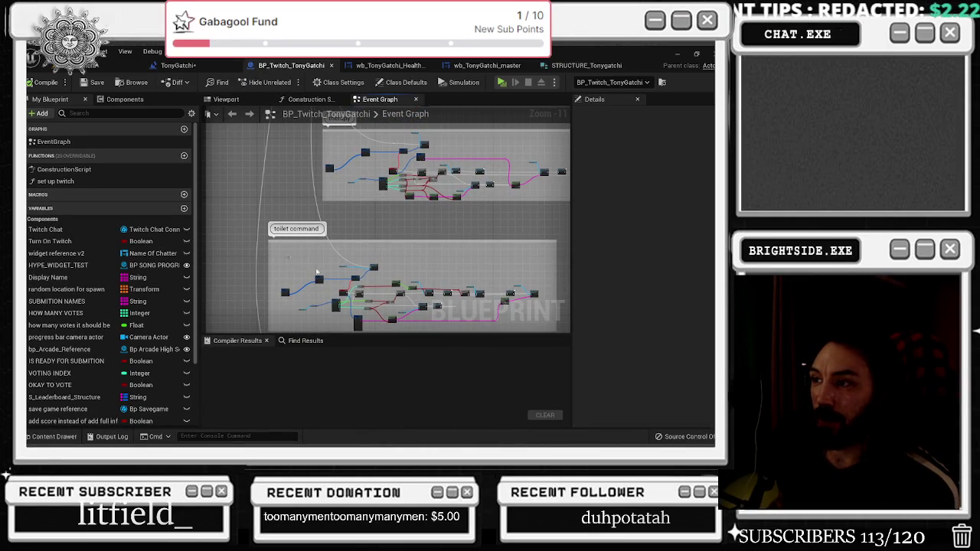
{"action": "left_click_drag", "start_coordinate": [409, 196], "coordinate": [401, 273]}
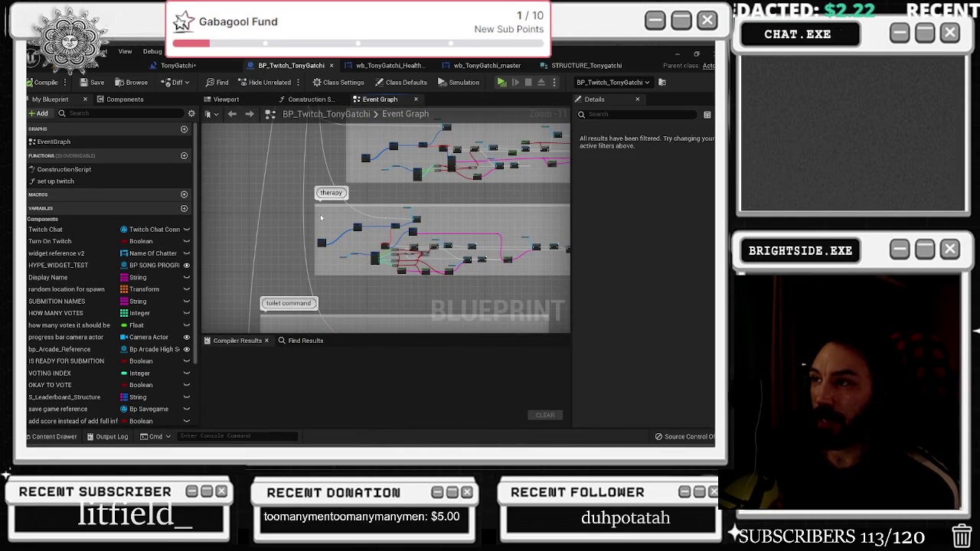
{"action": "scroll", "coordinate": [336, 219], "scroll_direction": "up", "scroll_amount": 3}
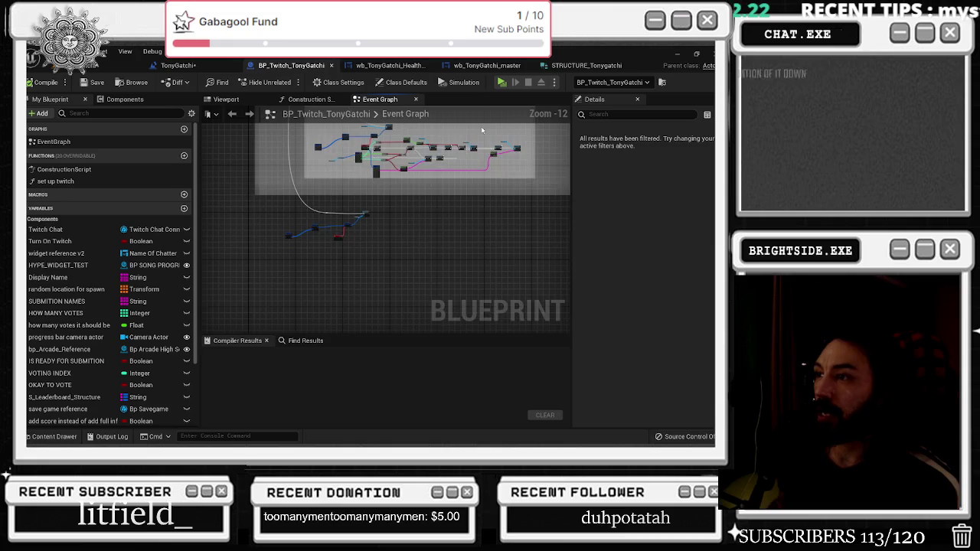
{"action": "left_click", "coordinate": [390, 65]}
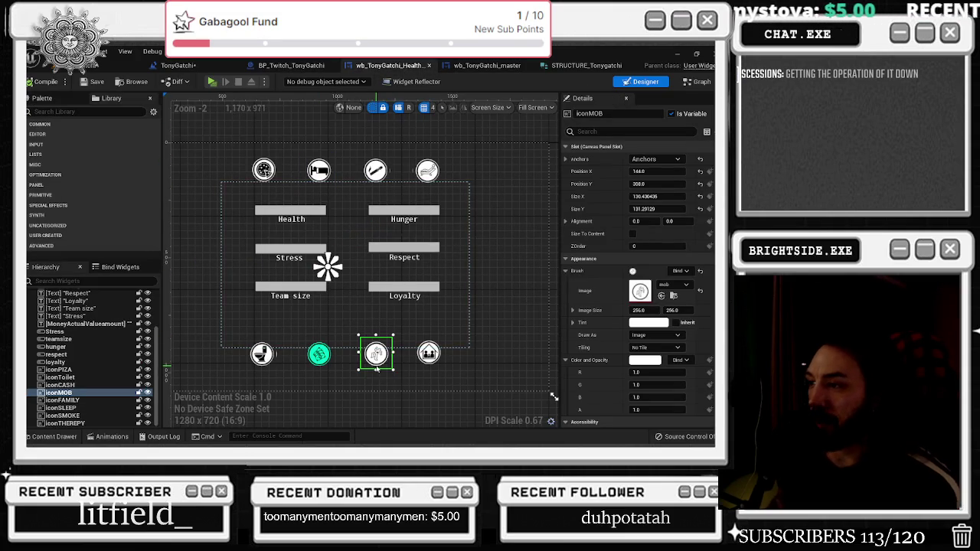
Zoom around the health bars designer, then show the Tonygatchi folder in the Content Drawer
{"action": "scroll", "coordinate": [380, 368], "scroll_direction": "up", "scroll_amount": 2}
{"action": "scroll", "coordinate": [340, 321], "scroll_direction": "down", "scroll_amount": 3}
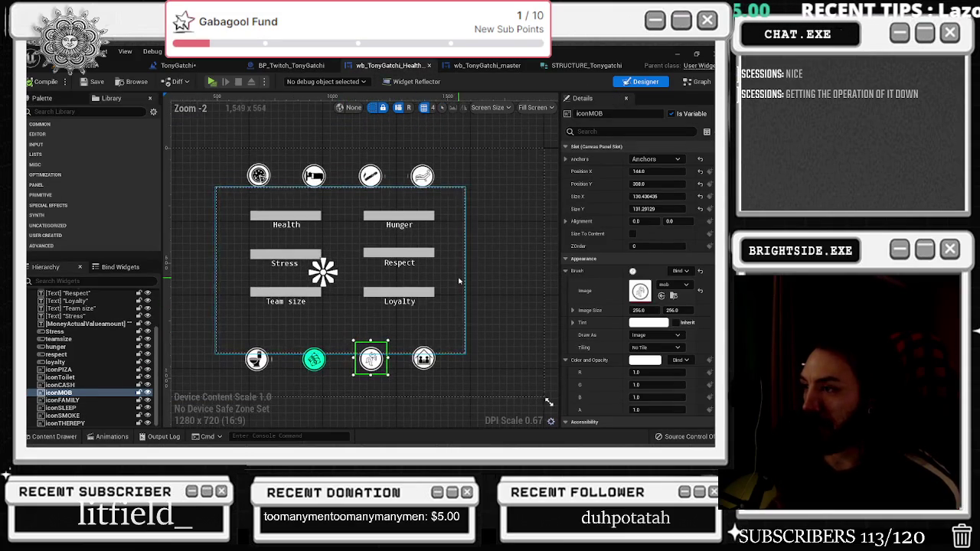
{"action": "scroll", "coordinate": [709, 240], "scroll_direction": "down", "scroll_amount": 10}
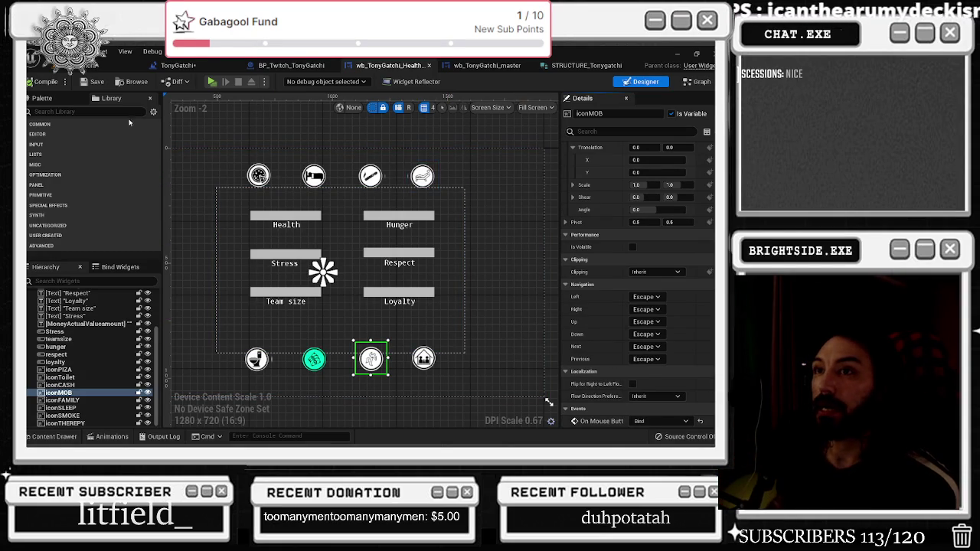
{"action": "scroll", "coordinate": [336, 379], "scroll_direction": "up", "scroll_amount": 2}
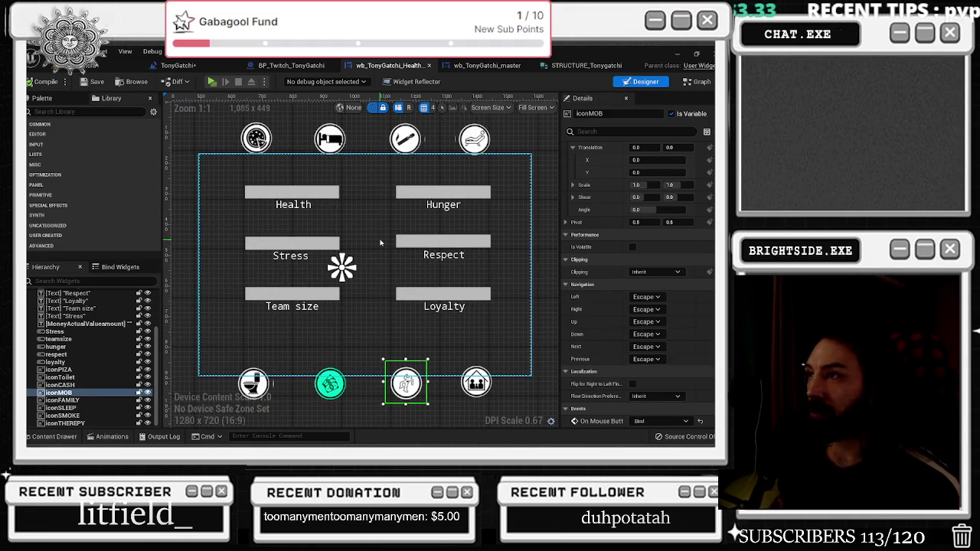
{"action": "scroll", "coordinate": [501, 225], "scroll_direction": "down", "scroll_amount": 1}
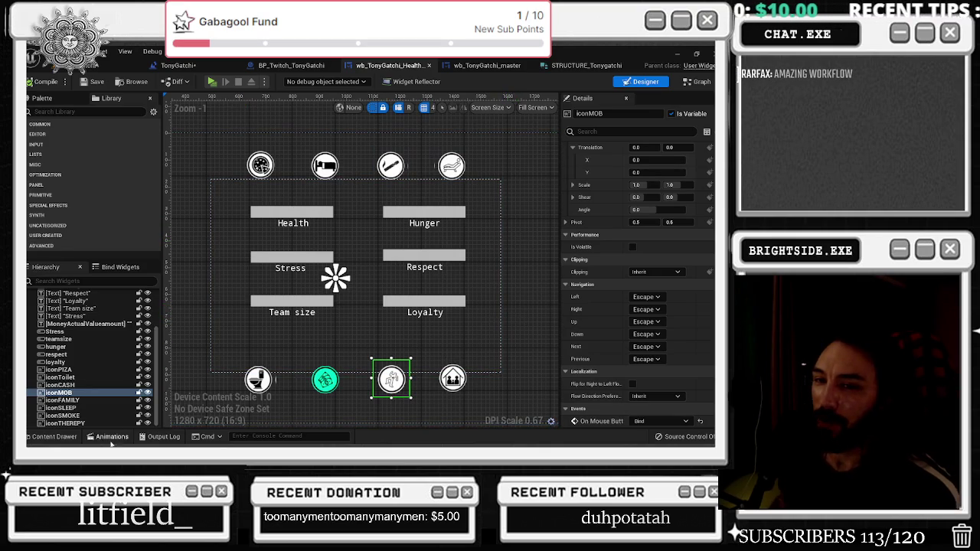
{"action": "left_click", "coordinate": [50, 436]}
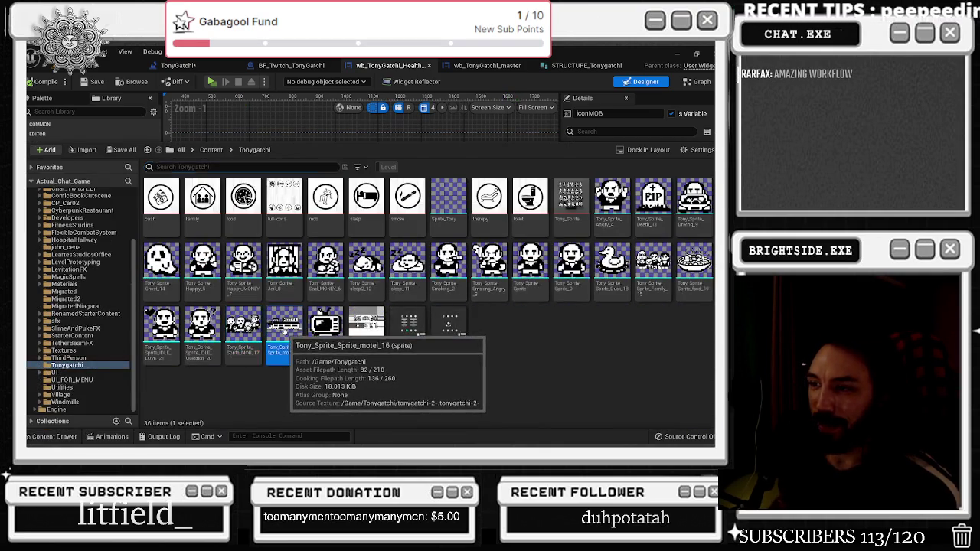
Open the MOTEL sprite in the sprite editor and zoom its view
{"action": "double_click", "coordinate": [284, 327]}
{"action": "scroll", "coordinate": [298, 269], "scroll_direction": "up", "scroll_amount": 5}
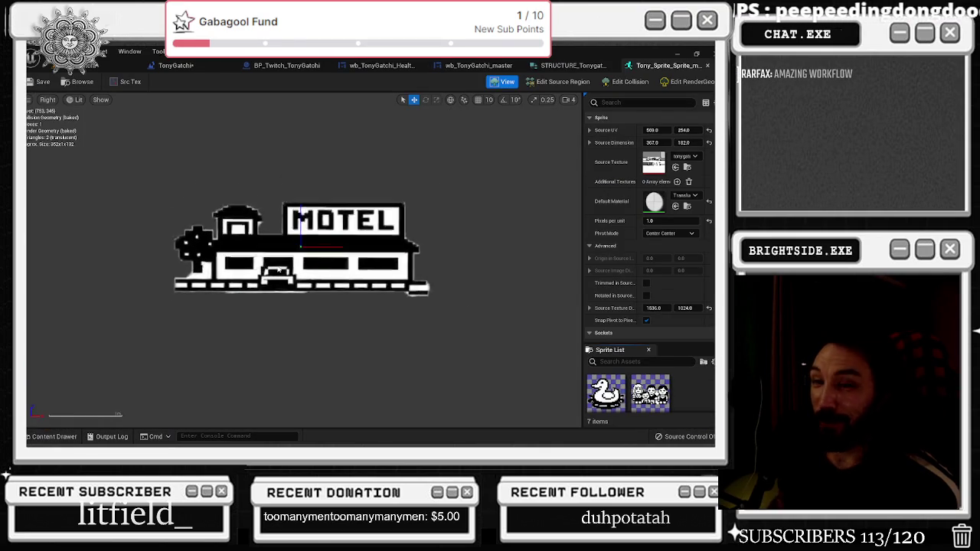
{"action": "scroll", "coordinate": [277, 270], "scroll_direction": "up", "scroll_amount": 1}
{"action": "scroll", "coordinate": [312, 253], "scroll_direction": "down", "scroll_amount": 2}
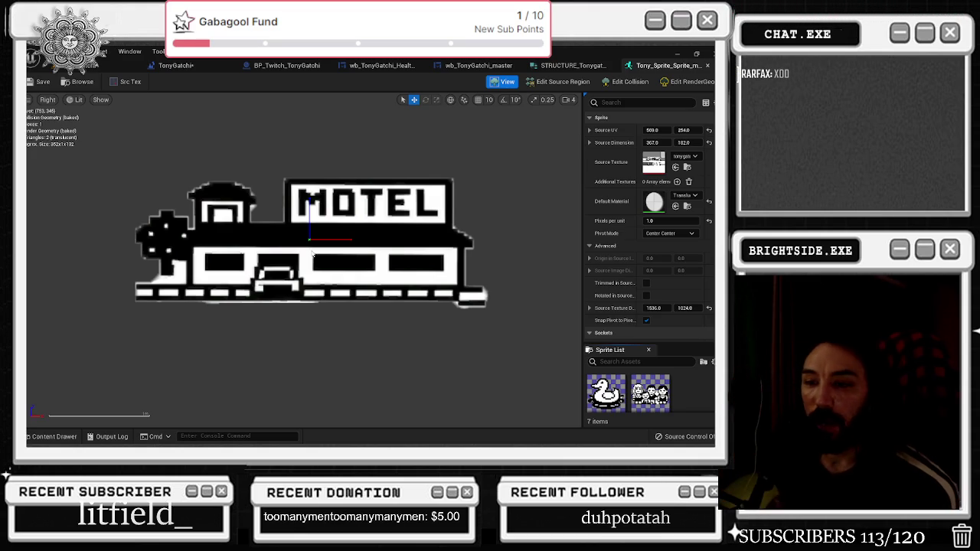
Reopen the Tonygatchi Content Drawer and heighten it to reveal another row of assets
{"action": "left_click", "coordinate": [54, 437]}
{"action": "scroll", "coordinate": [399, 362], "scroll_direction": "down", "scroll_amount": 2}
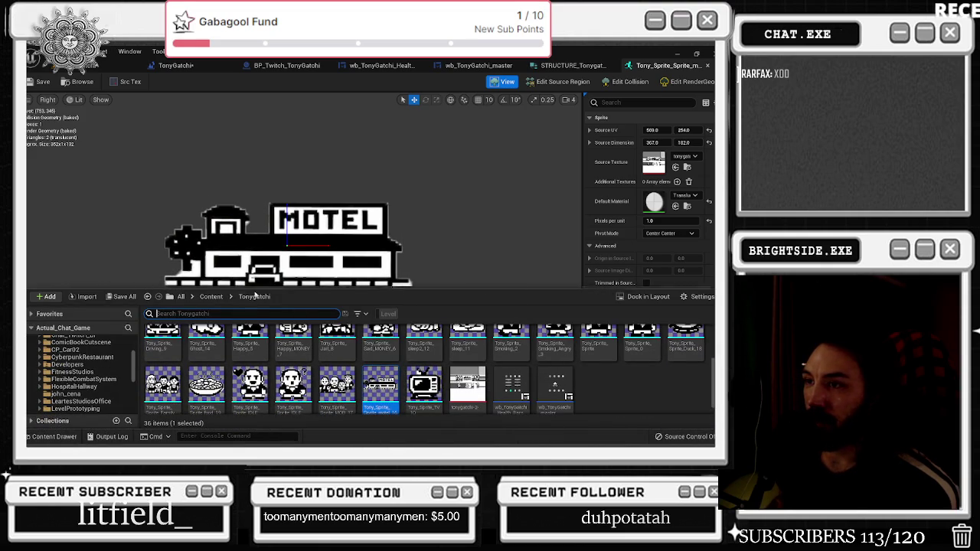
{"action": "scroll", "coordinate": [253, 359], "scroll_direction": "down", "scroll_amount": 1}
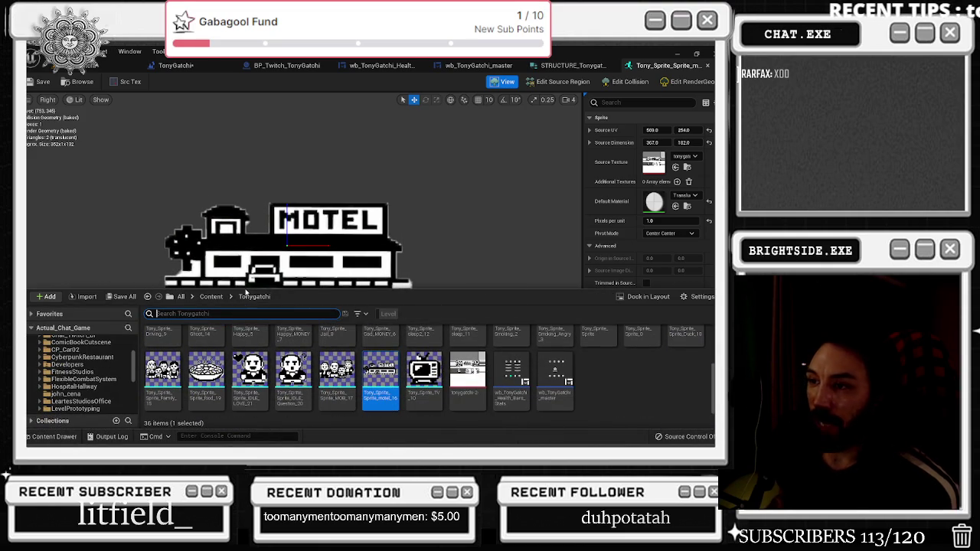
{"action": "left_click_drag", "start_coordinate": [246, 292], "coordinate": [235, 211]}
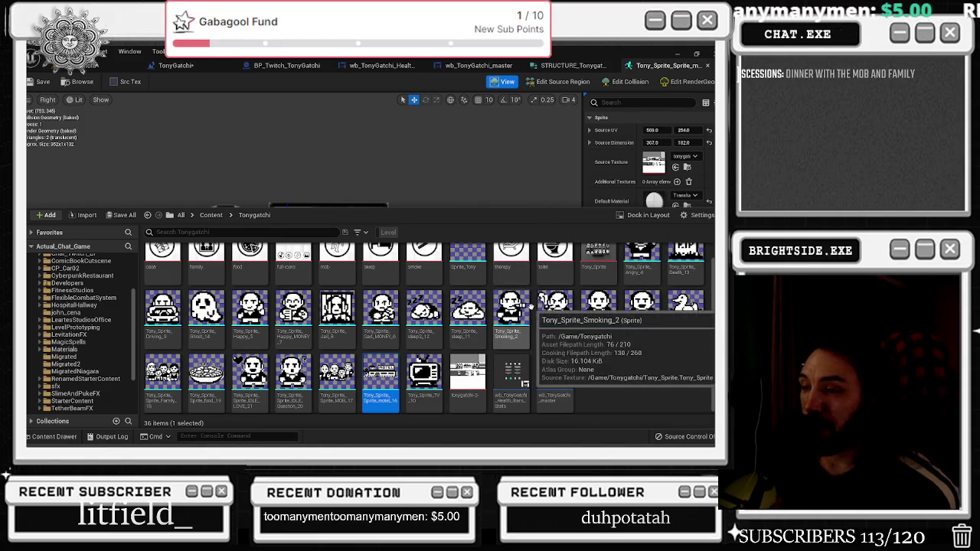
{"action": "scroll", "coordinate": [673, 367], "scroll_direction": "up", "scroll_amount": 1}
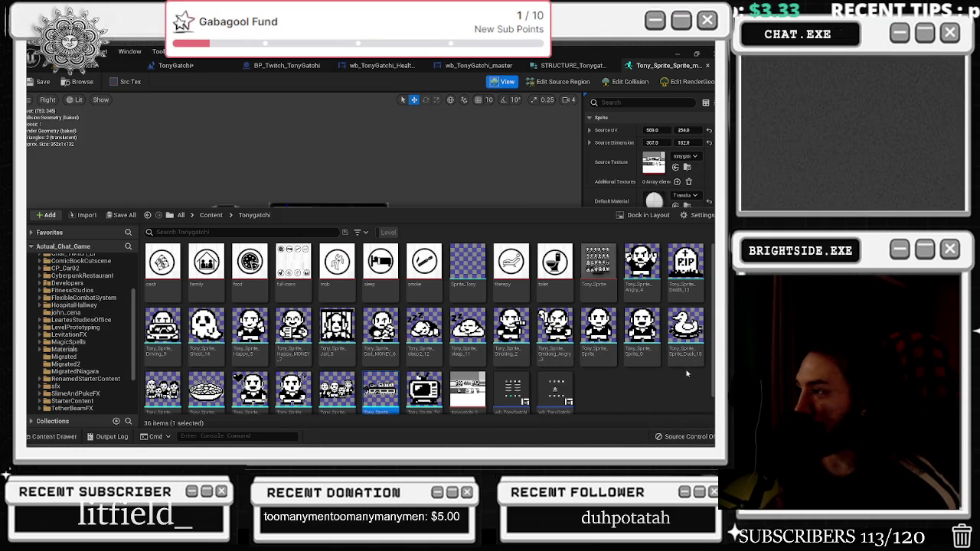
{"action": "scroll", "coordinate": [673, 363], "scroll_direction": "down", "scroll_amount": 1}
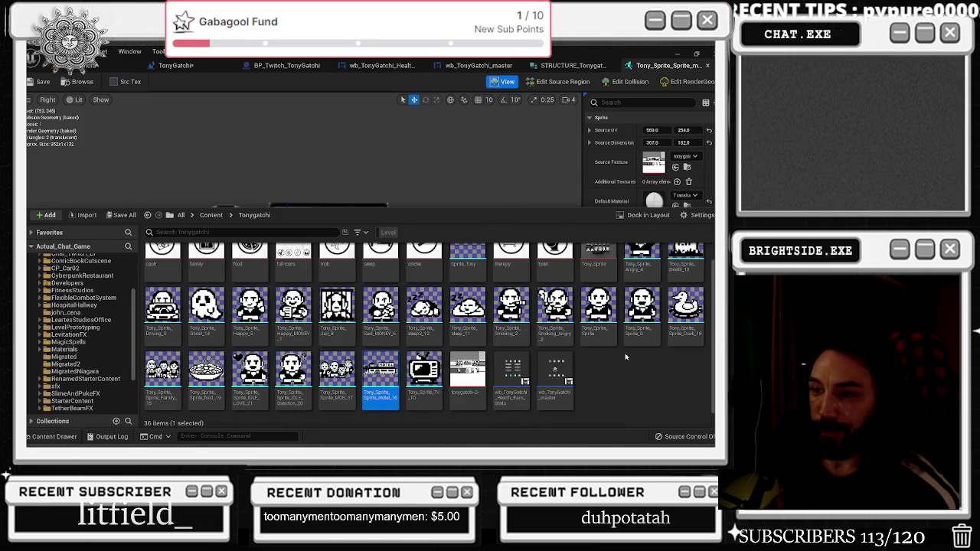
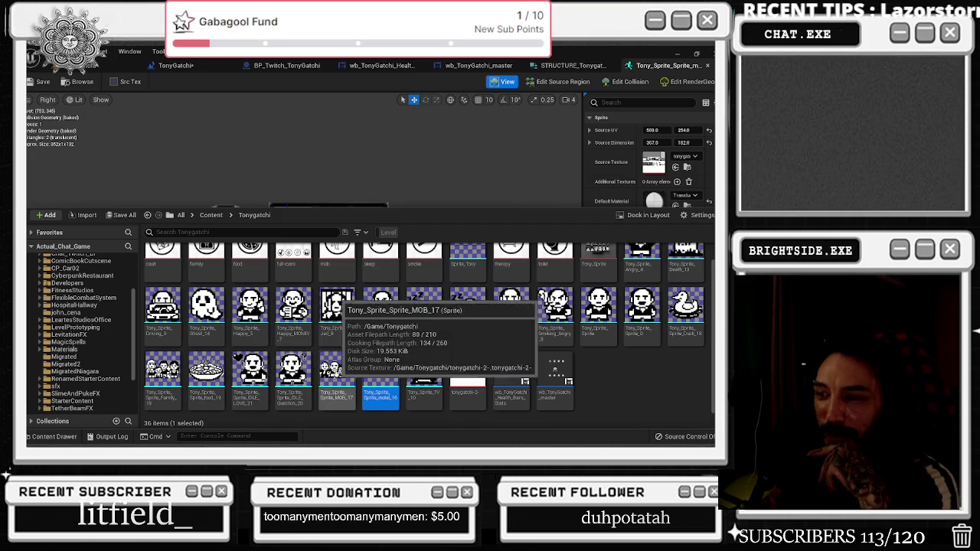
View the Tony_Sprite MOB_17 sprite, then close both Tony_Sprite tabs
{"action": "double_click", "coordinate": [339, 306]}
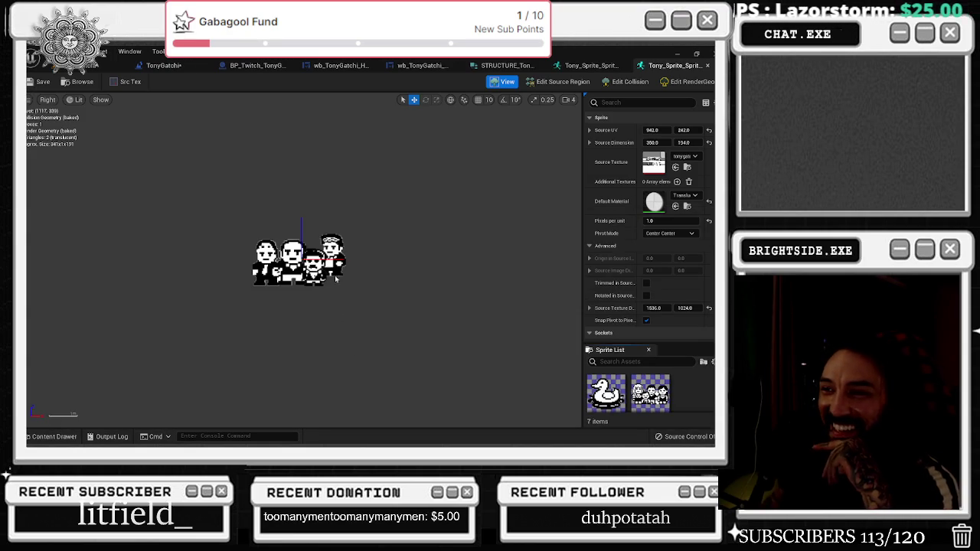
{"action": "scroll", "coordinate": [296, 253], "scroll_direction": "up", "scroll_amount": 1}
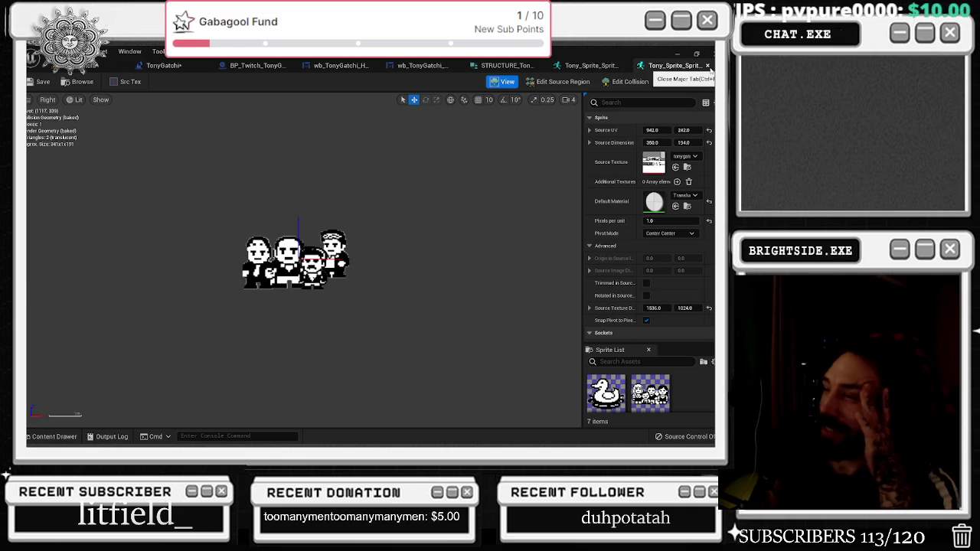
{"action": "left_click", "coordinate": [707, 67]}
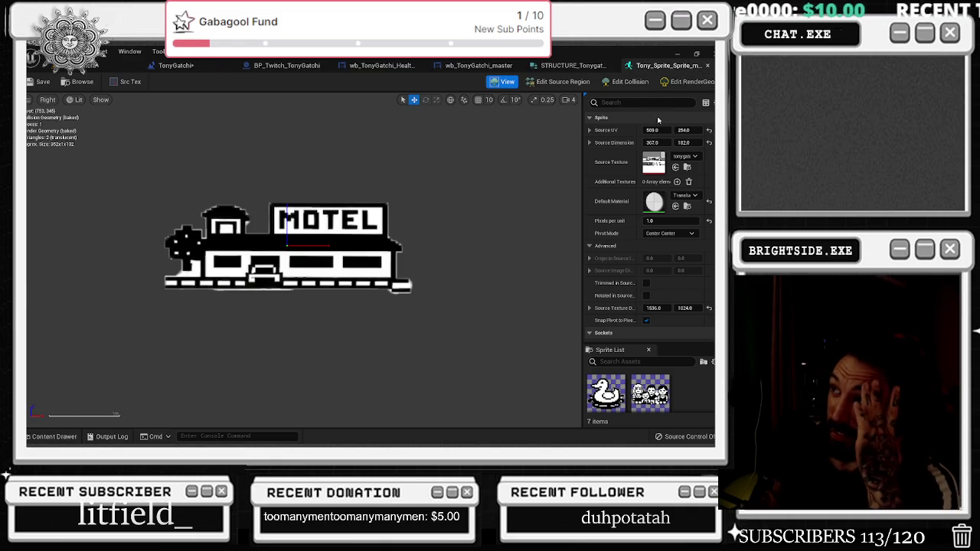
{"action": "left_click", "coordinate": [707, 66]}
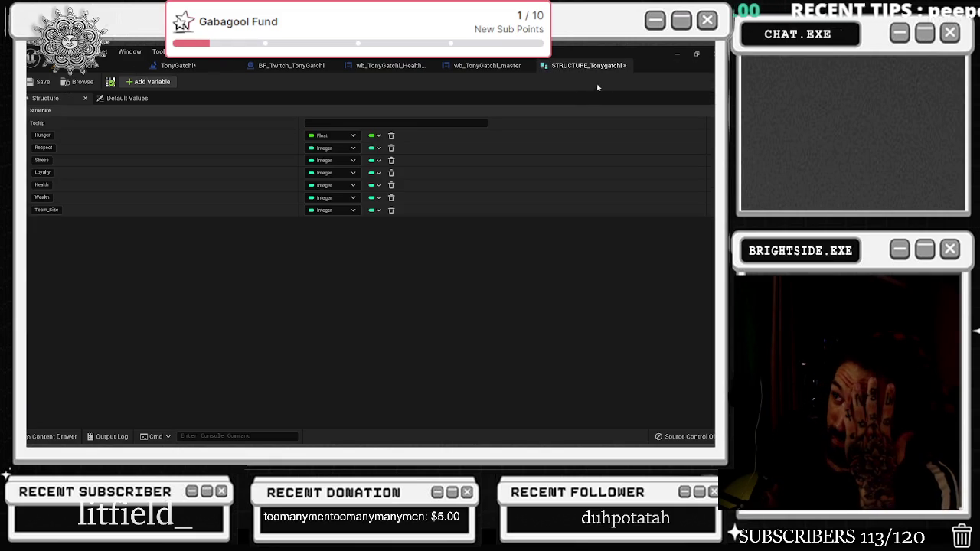
{"action": "left_click", "coordinate": [486, 65]}
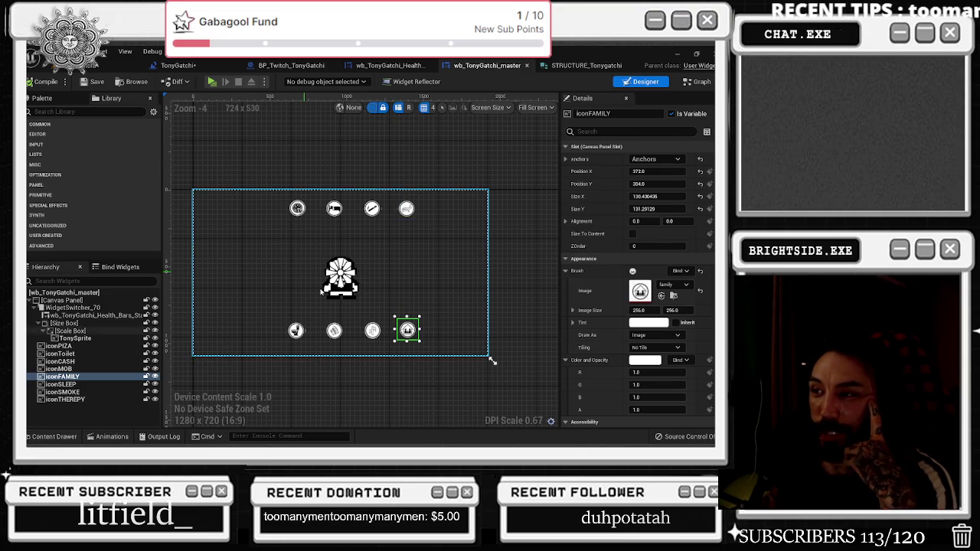
Leave the widget designer canvas for the BP_Twitch_TonyGatchi Event Graph
{"action": "scroll", "coordinate": [328, 297], "scroll_direction": "up", "scroll_amount": 2}
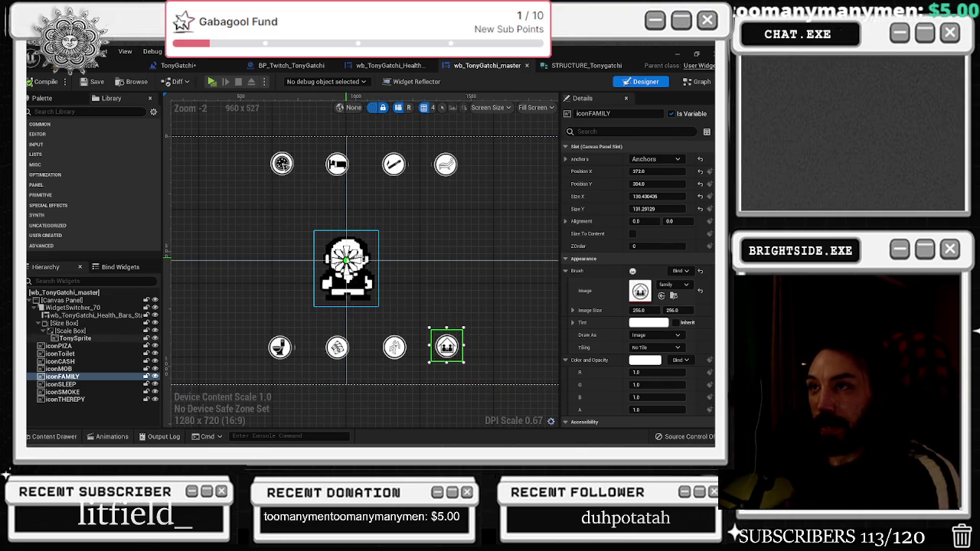
{"action": "left_click", "coordinate": [302, 65]}
{"action": "scroll", "coordinate": [329, 222], "scroll_direction": "up", "scroll_amount": 7}
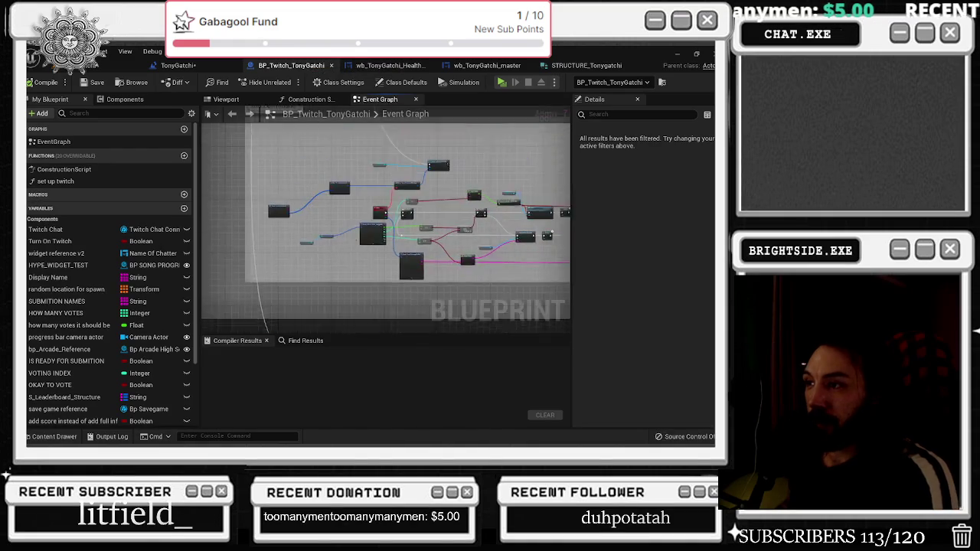
Inspect the Break TwitchMessageAuthor, Break STRUCTURE_Tonygatchi and Select String nodes
{"action": "left_click_drag", "start_coordinate": [349, 238], "coordinate": [404, 232]}
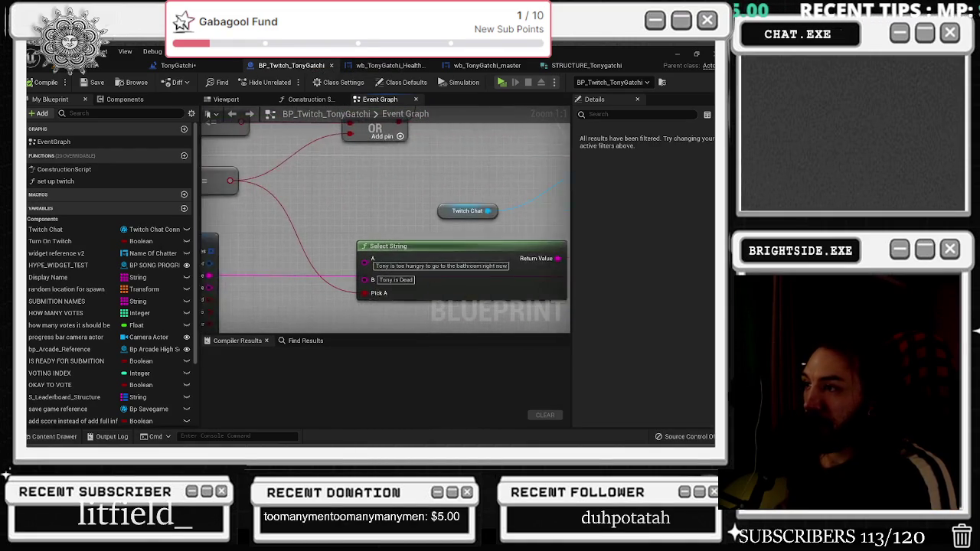
{"action": "left_click", "coordinate": [403, 232]}
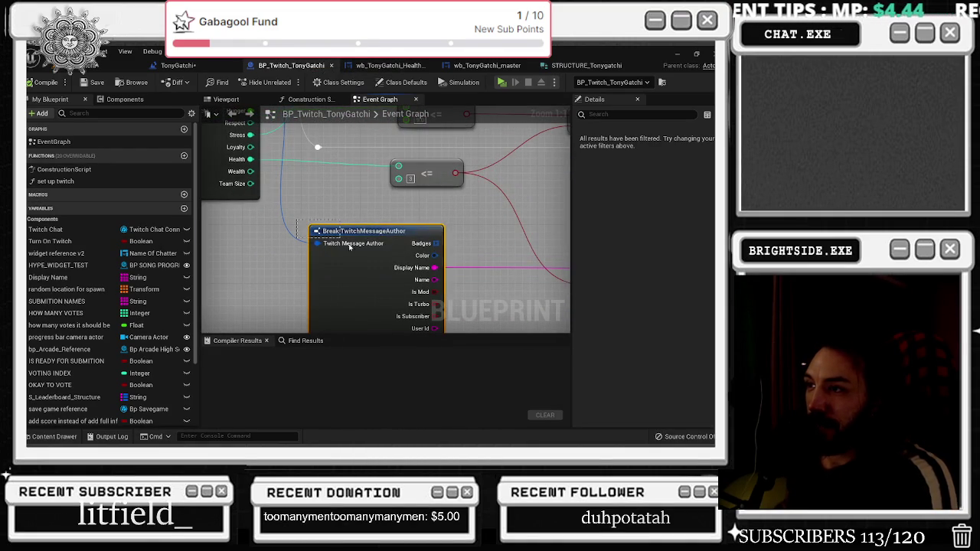
{"action": "mouse_move", "coordinate": [309, 237]}
{"action": "left_mouse_down"}
{"action": "mouse_move", "coordinate": [439, 301]}
{"action": "mouse_move", "coordinate": [438, 316]}
{"action": "left_mouse_up"}
{"action": "left_click", "coordinate": [345, 213]}
{"action": "left_click_drag", "start_coordinate": [344, 212], "coordinate": [375, 219]}
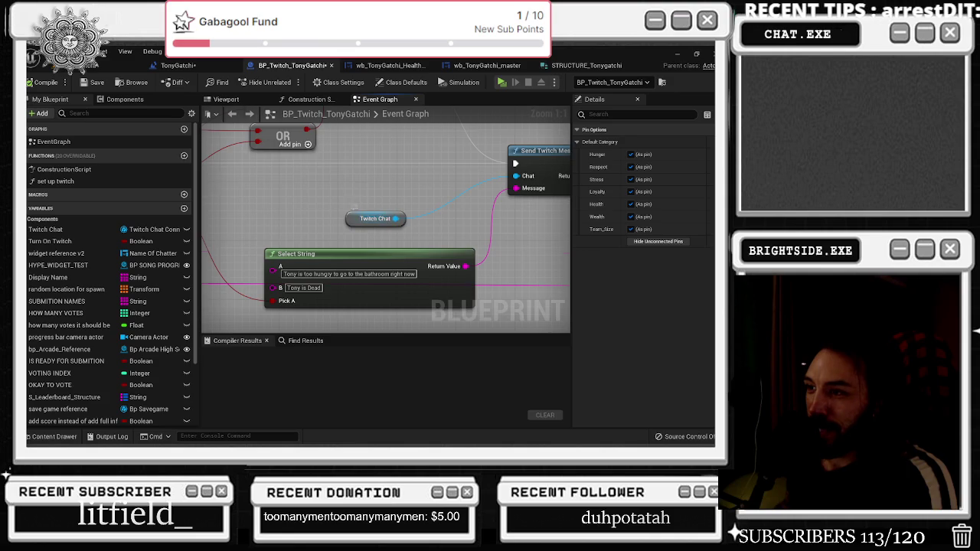
{"action": "left_click_drag", "start_coordinate": [323, 247], "coordinate": [318, 215]}
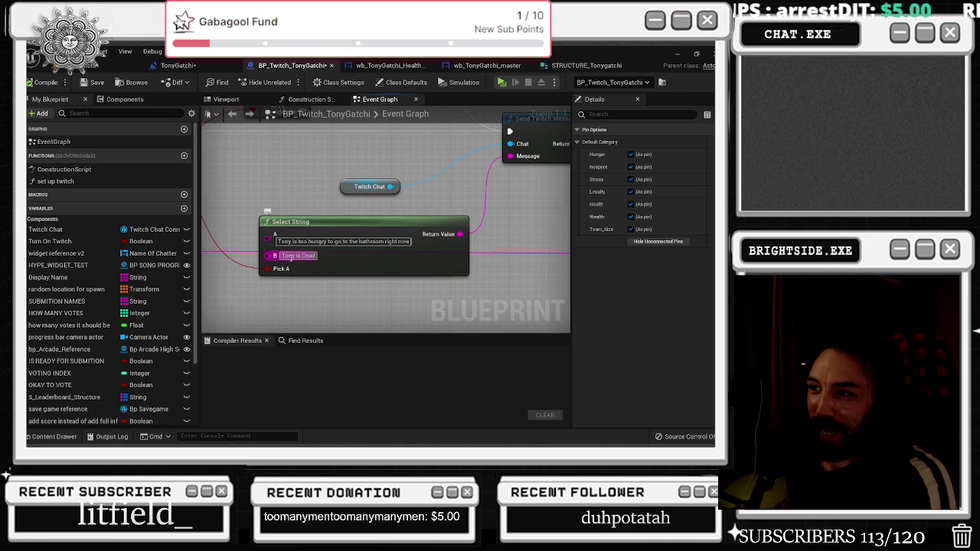
{"action": "mouse_move", "coordinate": [429, 269]}
{"action": "left_mouse_down"}
{"action": "mouse_move", "coordinate": [364, 269]}
{"action": "mouse_move", "coordinate": [437, 261]}
{"action": "left_mouse_up"}
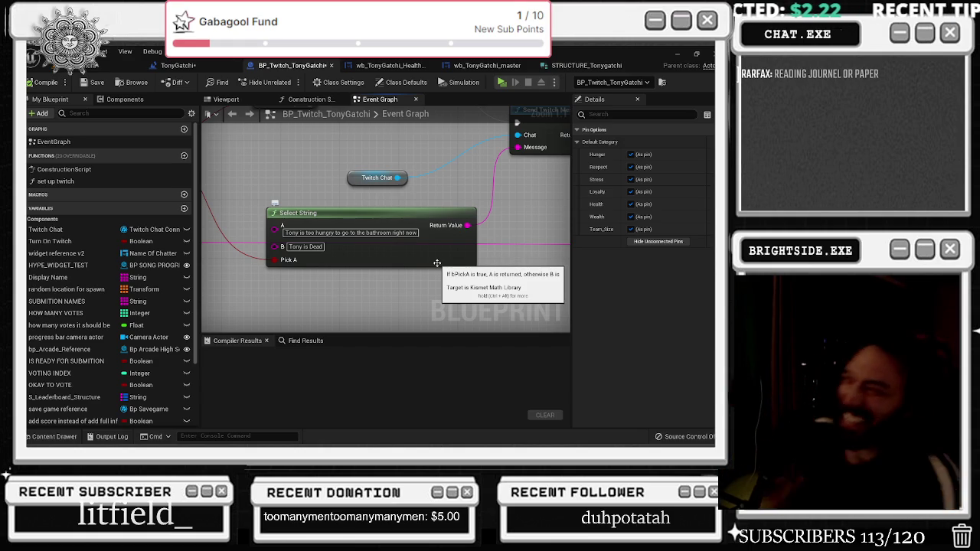
{"action": "scroll", "coordinate": [438, 238], "scroll_direction": "down", "scroll_amount": 3}
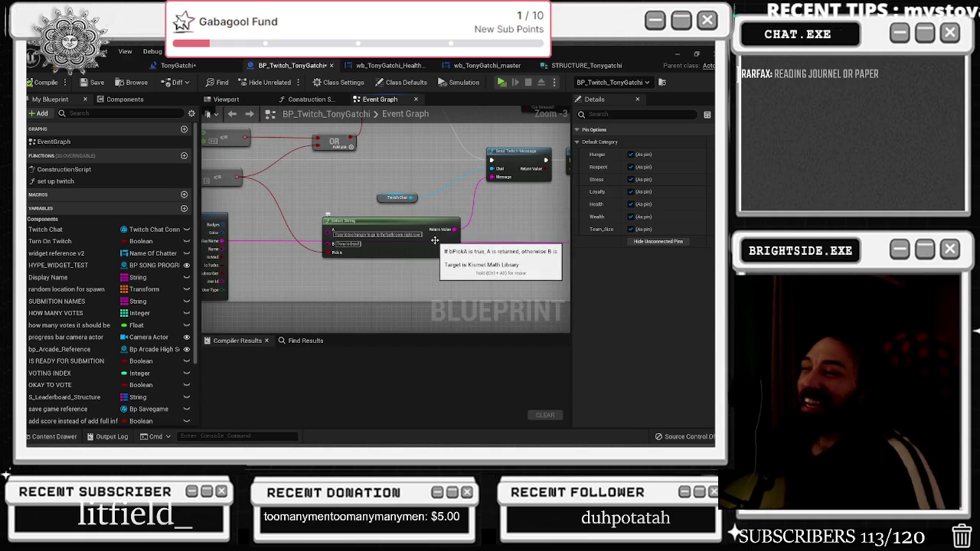
{"action": "left_click_drag", "start_coordinate": [372, 214], "coordinate": [498, 208]}
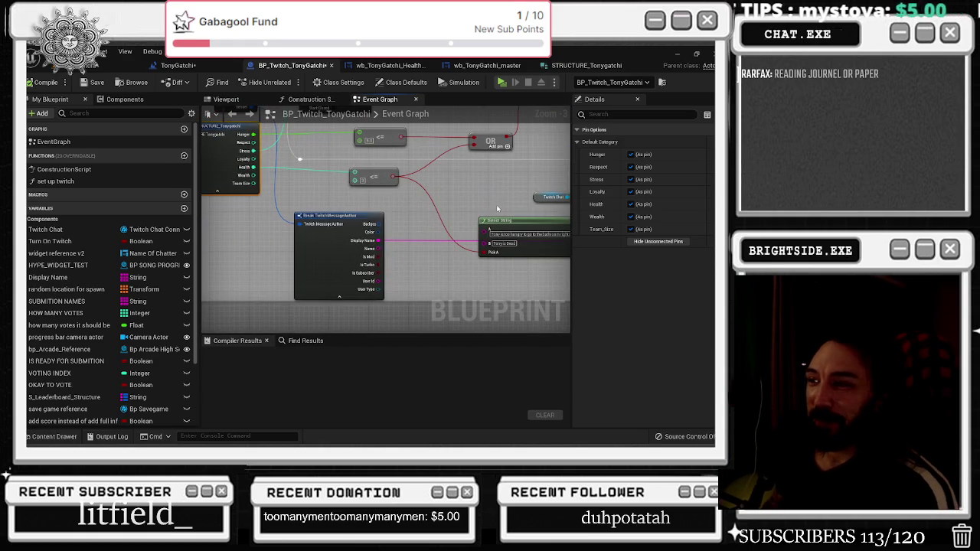
Save the BP_Twitch_TonyGatchi blueprint and review the message author break node
{"action": "key", "text": "ctrl+s"}
{"action": "scroll", "coordinate": [307, 169], "scroll_direction": "down", "scroll_amount": 2}
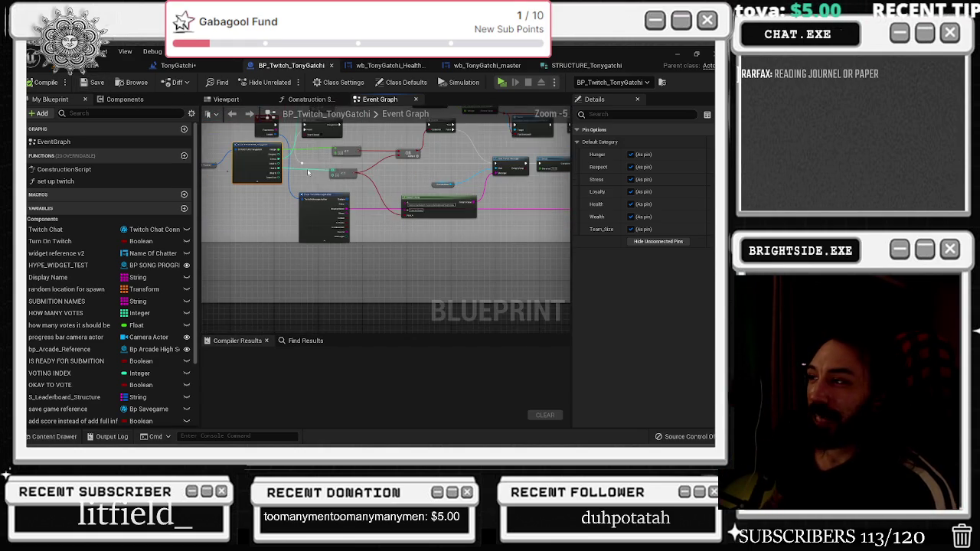
{"action": "left_click", "coordinate": [317, 208]}
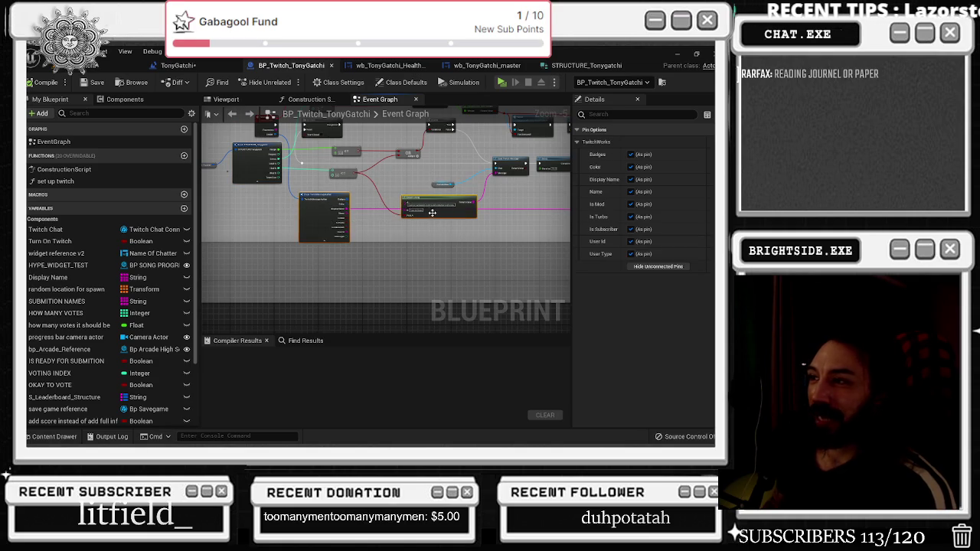
{"action": "scroll", "coordinate": [395, 199], "scroll_direction": "down", "scroll_amount": 3}
{"action": "mouse_move", "coordinate": [329, 289]}
{"action": "left_mouse_down"}
{"action": "mouse_move", "coordinate": [356, 252]}
{"action": "mouse_move", "coordinate": [354, 232]}
{"action": "left_mouse_up"}
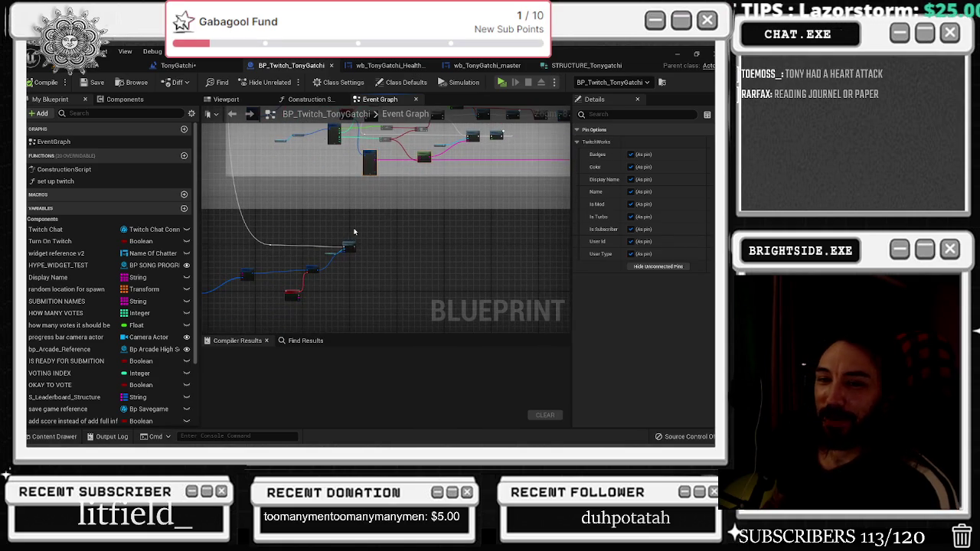
Move the Make TwitchCommandBinding node and place the Show the Health event beside it
{"action": "scroll", "coordinate": [354, 229], "scroll_direction": "up", "scroll_amount": 6}
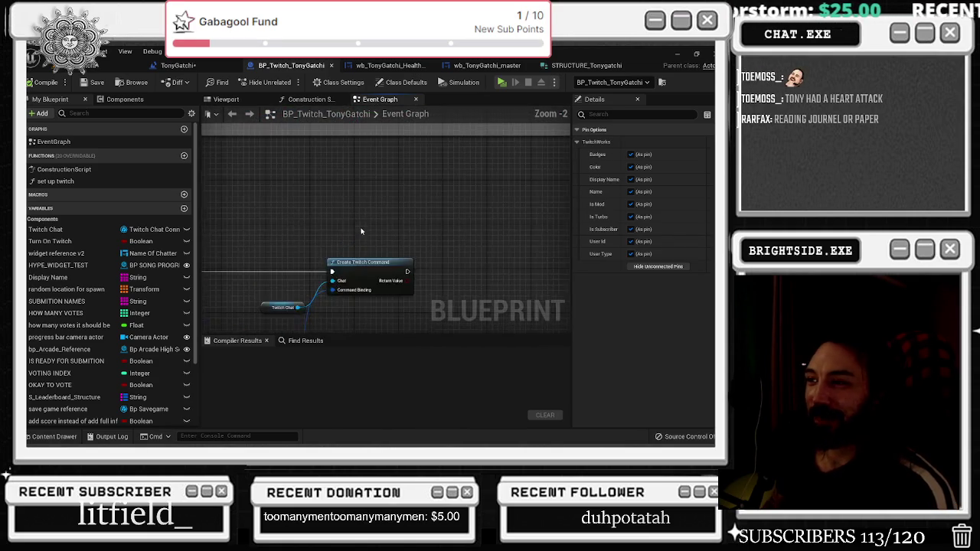
{"action": "scroll", "coordinate": [371, 164], "scroll_direction": "down", "scroll_amount": 4}
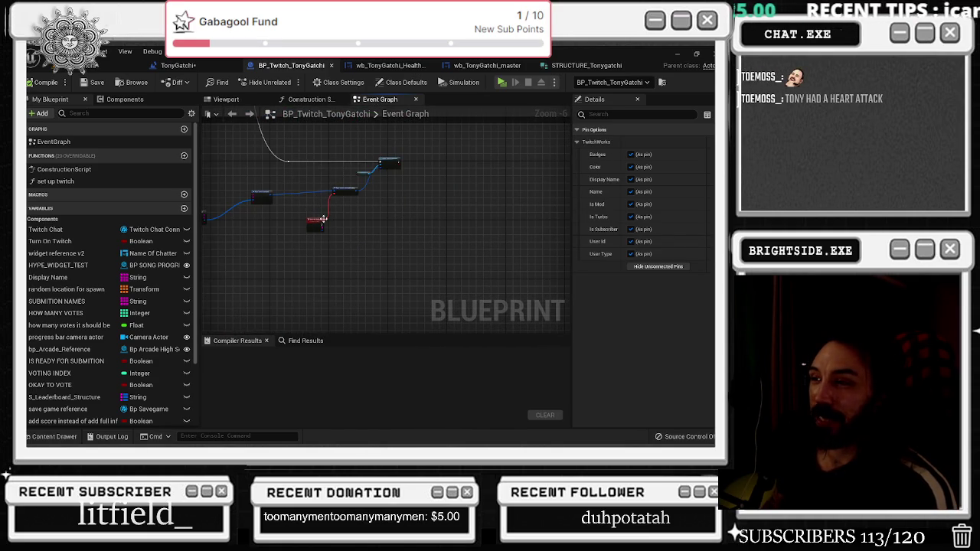
{"action": "scroll", "coordinate": [320, 213], "scroll_direction": "up", "scroll_amount": 3}
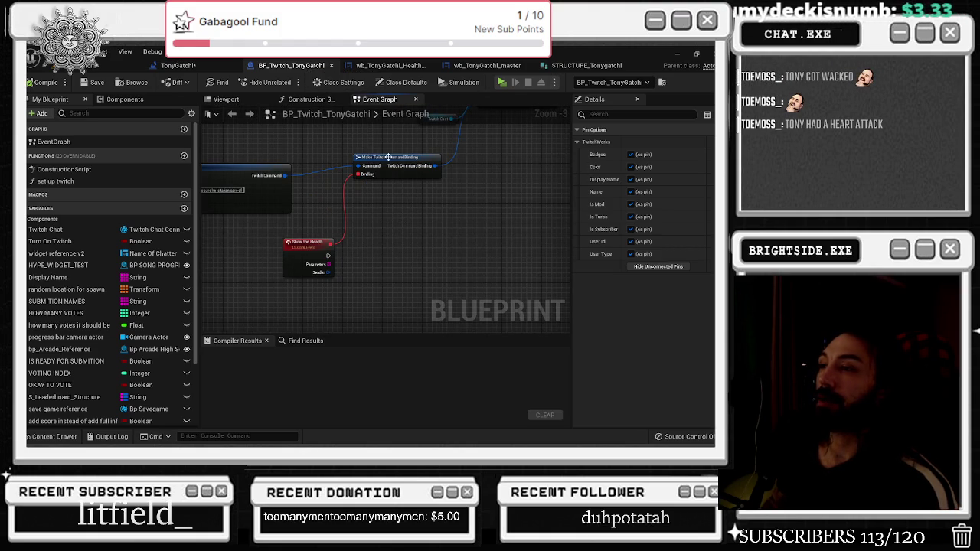
{"action": "left_click_drag", "start_coordinate": [359, 156], "coordinate": [380, 166]}
{"action": "left_click_drag", "start_coordinate": [304, 243], "coordinate": [287, 243]}
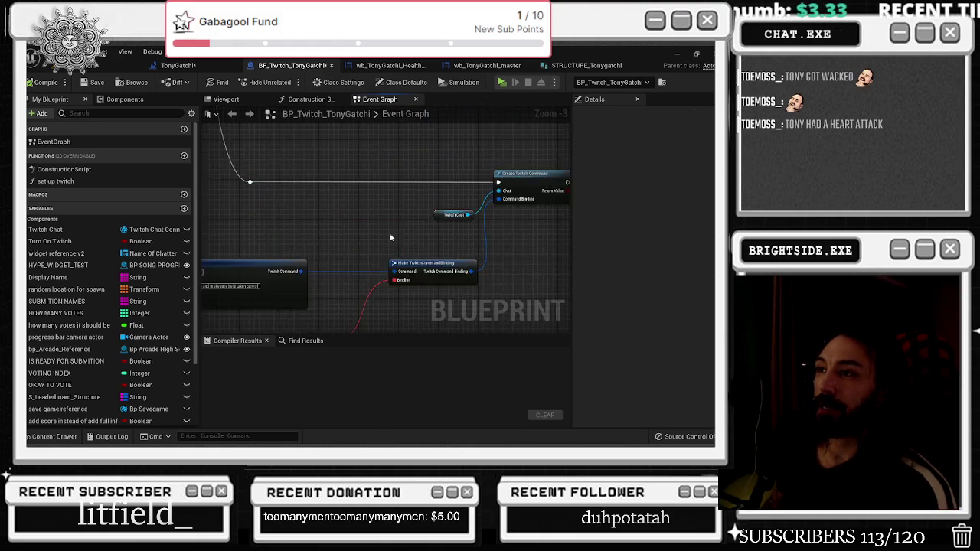
Reposition the Wb Tony Gatchi Master reference node near the Show the Health event
{"action": "scroll", "coordinate": [348, 214], "scroll_direction": "down", "scroll_amount": 3}
{"action": "scroll", "coordinate": [302, 218], "scroll_direction": "up", "scroll_amount": 3}
{"action": "scroll", "coordinate": [303, 218], "scroll_direction": "up", "scroll_amount": 1}
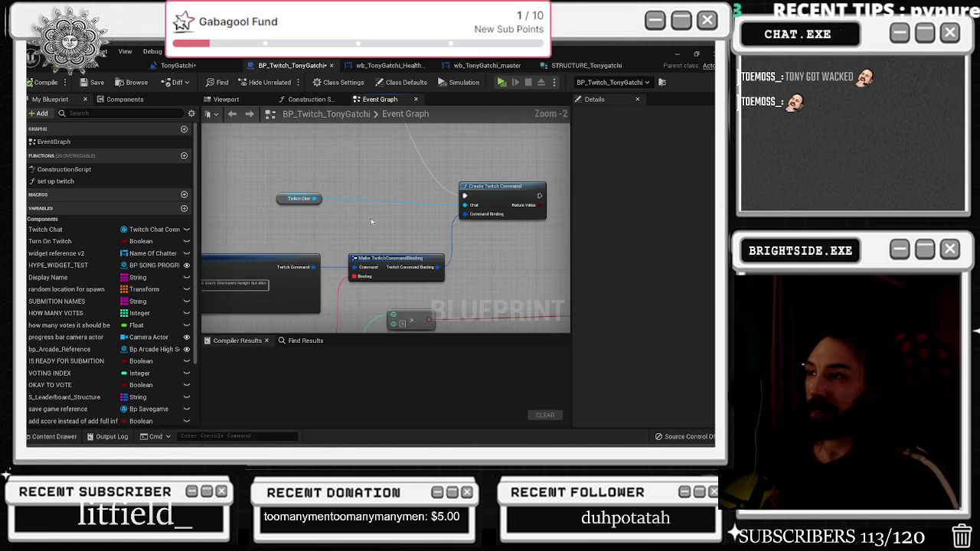
{"action": "mouse_move", "coordinate": [302, 218]}
{"action": "left_mouse_down"}
{"action": "mouse_move", "coordinate": [444, 139]}
{"action": "mouse_move", "coordinate": [209, 198]}
{"action": "left_mouse_up"}
{"action": "left_click", "coordinate": [366, 163]}
{"action": "scroll", "coordinate": [386, 187], "scroll_direction": "down", "scroll_amount": 4}
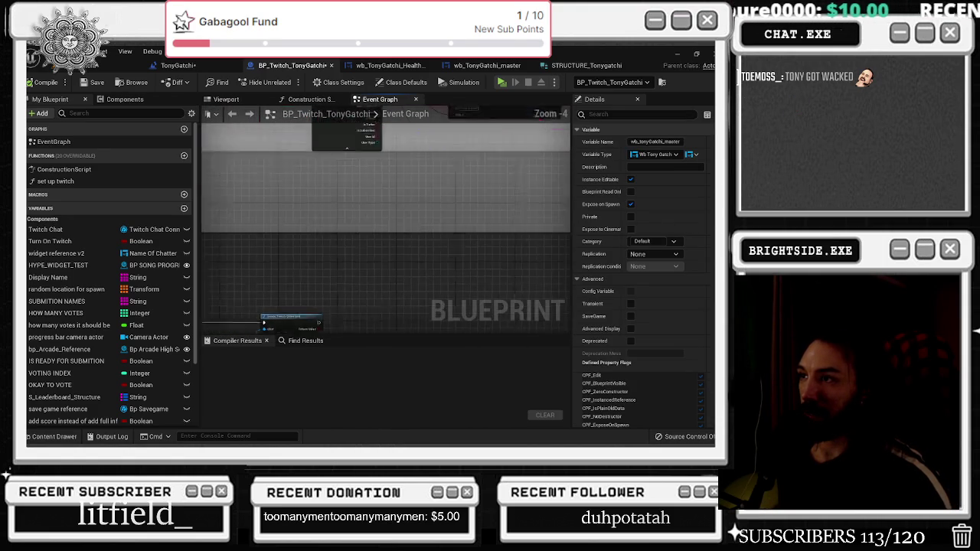
{"action": "scroll", "coordinate": [391, 192], "scroll_direction": "up", "scroll_amount": 2}
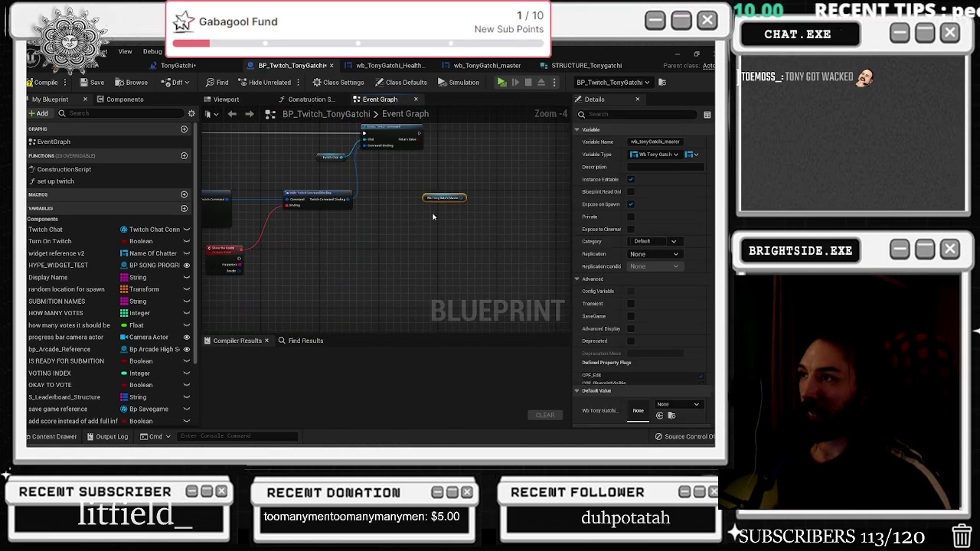
{"action": "scroll", "coordinate": [363, 187], "scroll_direction": "down", "scroll_amount": 1}
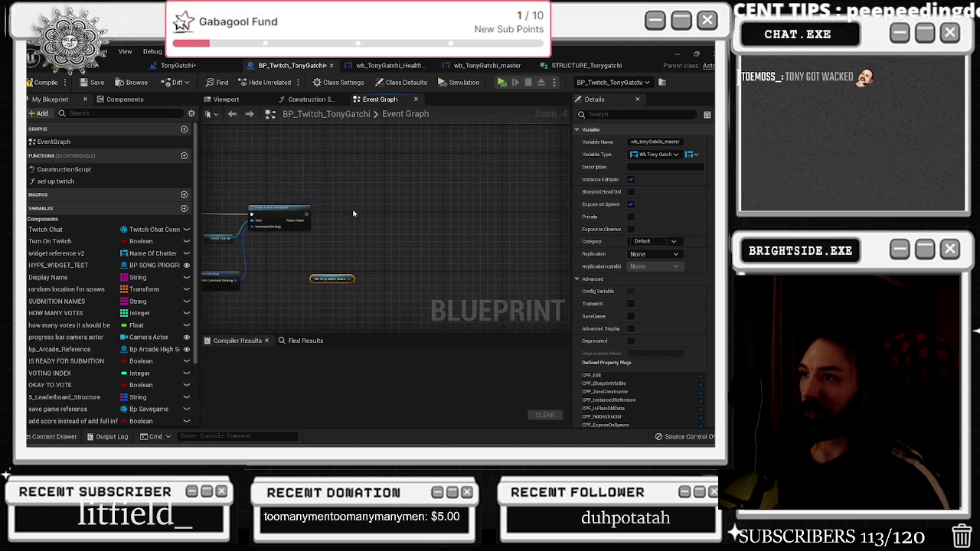
{"action": "scroll", "coordinate": [387, 184], "scroll_direction": "up", "scroll_amount": 1}
{"action": "mouse_move", "coordinate": [375, 223]}
{"action": "left_mouse_down"}
{"action": "mouse_move", "coordinate": [348, 259]}
{"action": "mouse_move", "coordinate": [256, 321]}
{"action": "mouse_move", "coordinate": [371, 264]}
{"action": "mouse_move", "coordinate": [308, 277]}
{"action": "left_mouse_up"}
{"action": "scroll", "coordinate": [293, 232], "scroll_direction": "up", "scroll_amount": 2}
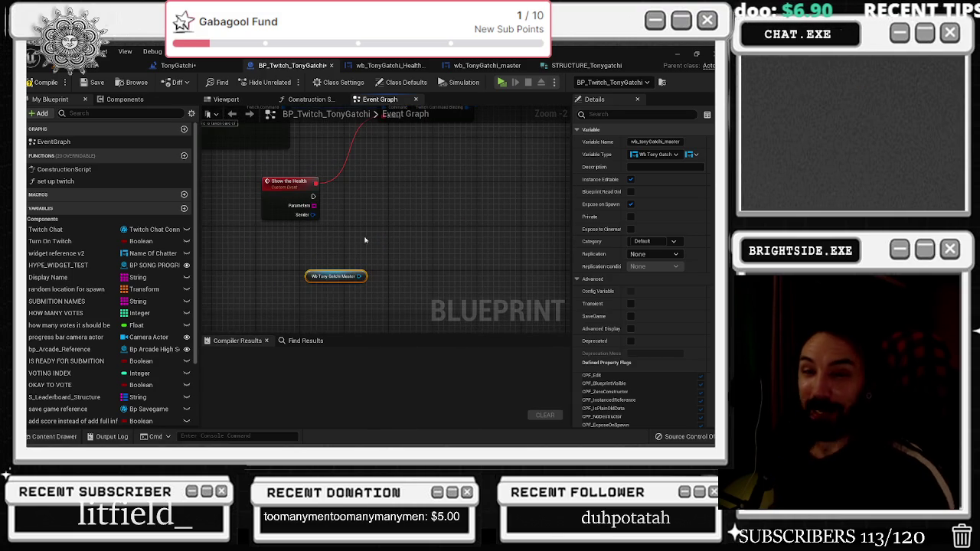
Open wb_TonyGatchi_Health_Bars_Stats and check its icons in the Designer
{"action": "left_click", "coordinate": [389, 65]}
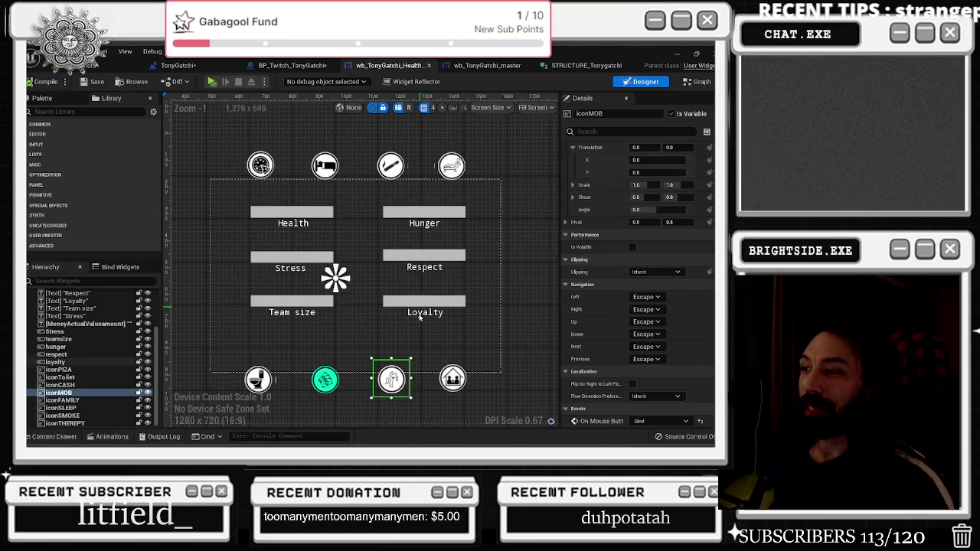
{"action": "scroll", "coordinate": [404, 396], "scroll_direction": "up", "scroll_amount": 3}
{"action": "scroll", "coordinate": [367, 356], "scroll_direction": "up", "scroll_amount": 5}
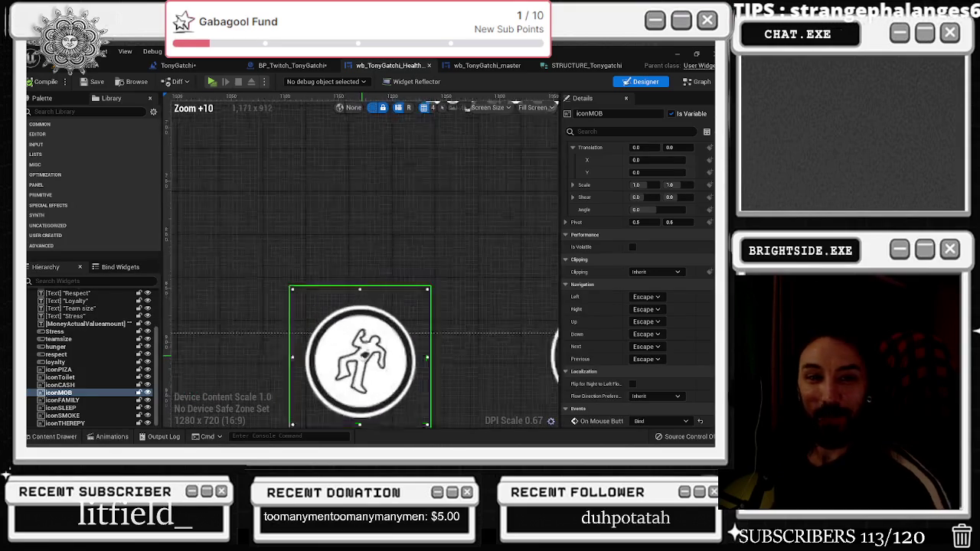
{"action": "scroll", "coordinate": [359, 354], "scroll_direction": "down", "scroll_amount": 3}
{"action": "scroll", "coordinate": [360, 353], "scroll_direction": "up", "scroll_amount": 2}
{"action": "scroll", "coordinate": [360, 354], "scroll_direction": "down", "scroll_amount": 10}
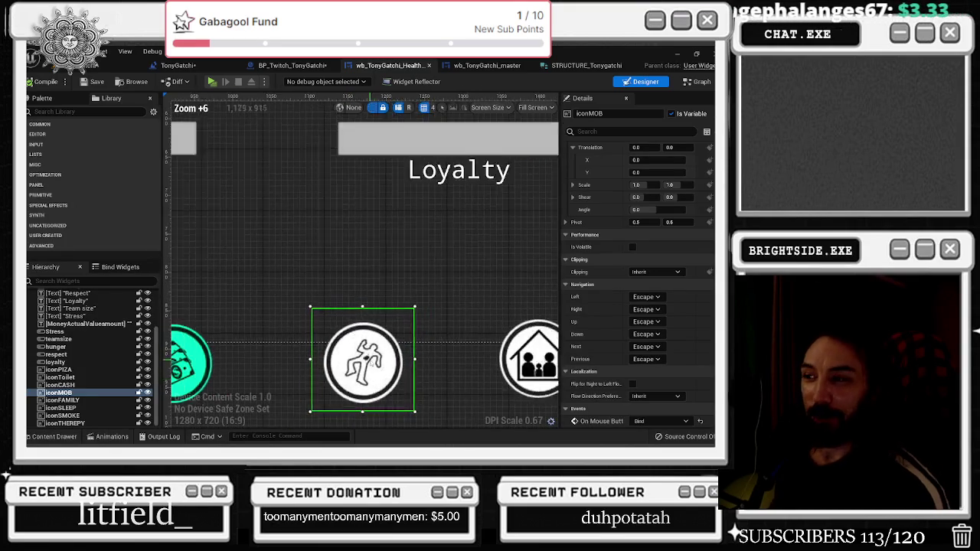
{"action": "scroll", "coordinate": [359, 356], "scroll_direction": "up", "scroll_amount": 3}
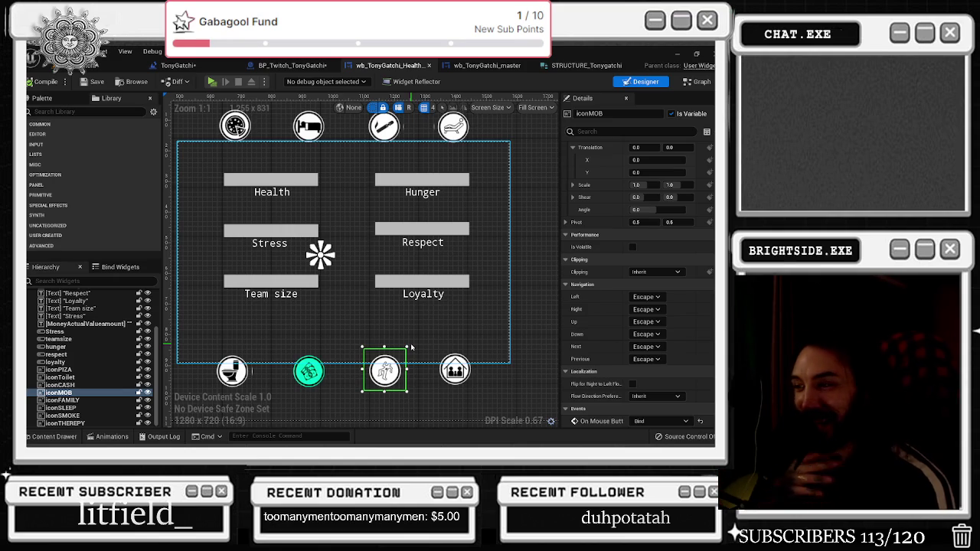
Add a Health Percentage getter node to the widget's Event Graph
{"action": "left_click", "coordinate": [696, 82]}
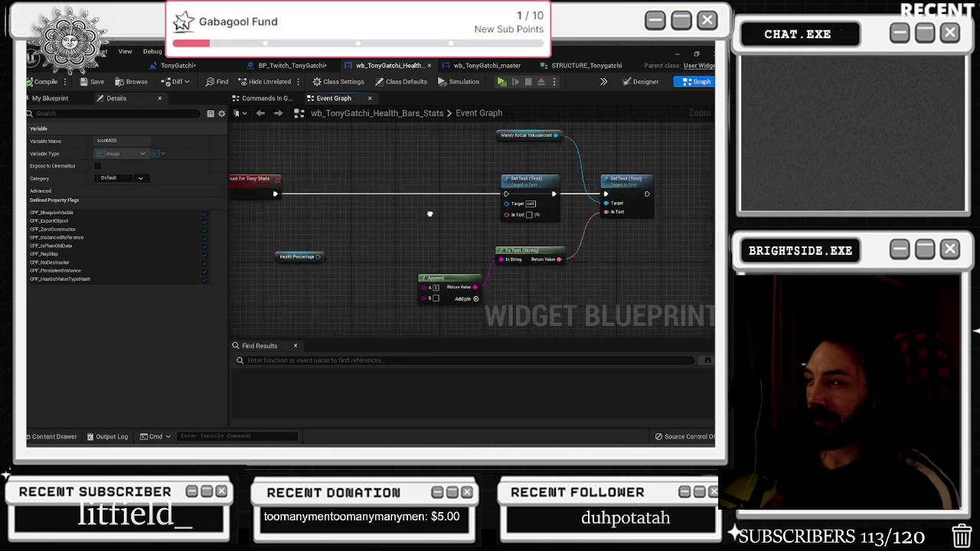
{"action": "left_click_drag", "start_coordinate": [271, 243], "coordinate": [271, 280]}
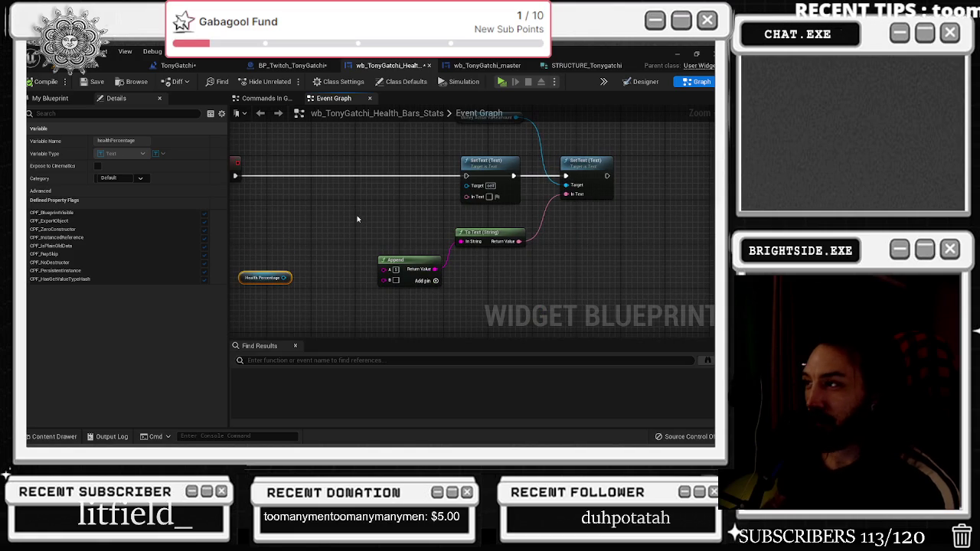
{"action": "left_click", "coordinate": [642, 81]}
Move the Append node up beside the SetText chain in the Event Graph
{"action": "scroll", "coordinate": [306, 345], "scroll_direction": "up", "scroll_amount": 8}
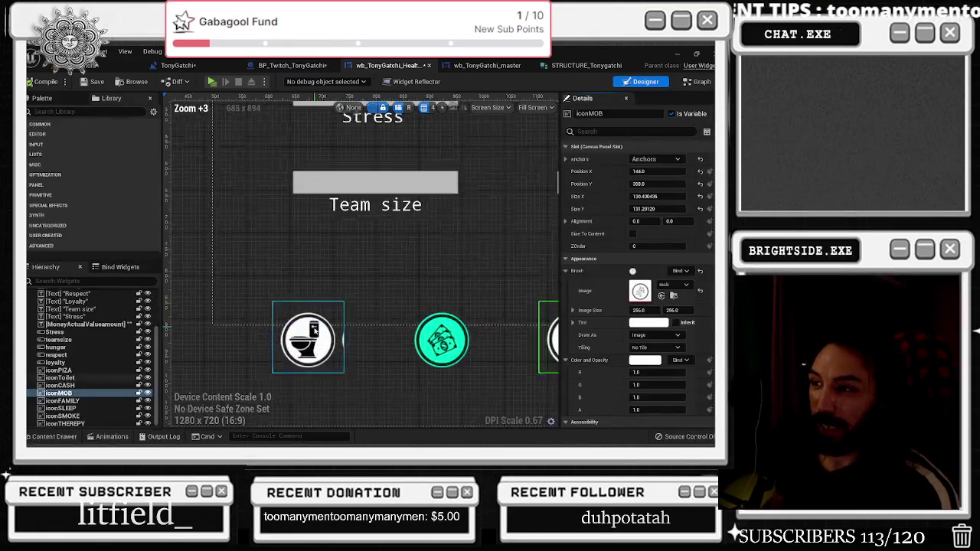
{"action": "scroll", "coordinate": [303, 345], "scroll_direction": "down", "scroll_amount": 5}
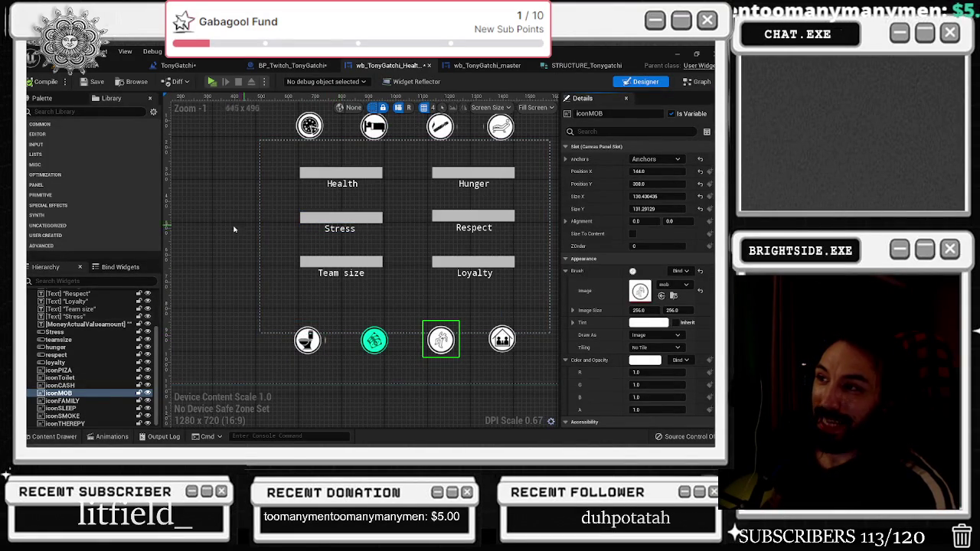
{"action": "scroll", "coordinate": [291, 337], "scroll_direction": "up", "scroll_amount": 4}
{"action": "scroll", "coordinate": [308, 341], "scroll_direction": "down", "scroll_amount": 5}
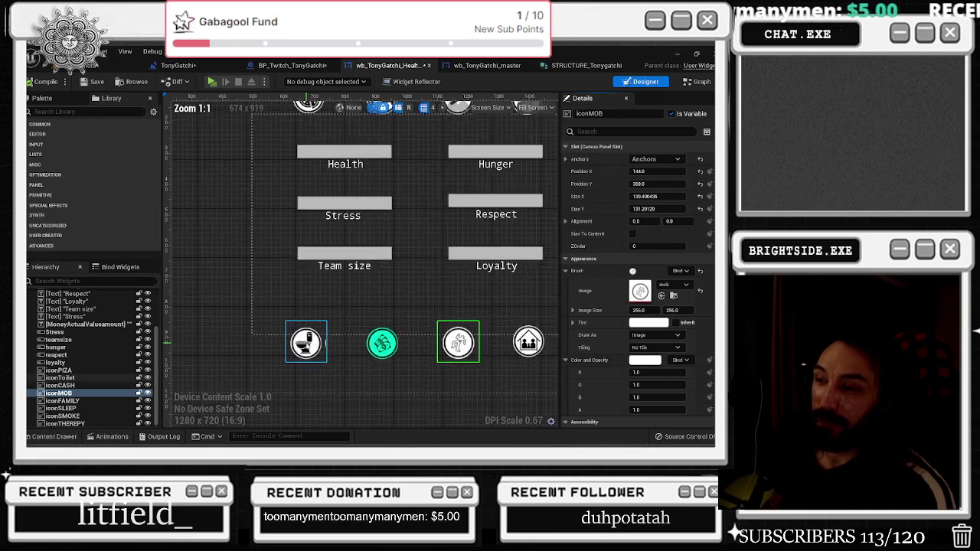
{"action": "scroll", "coordinate": [306, 215], "scroll_direction": "up", "scroll_amount": 7}
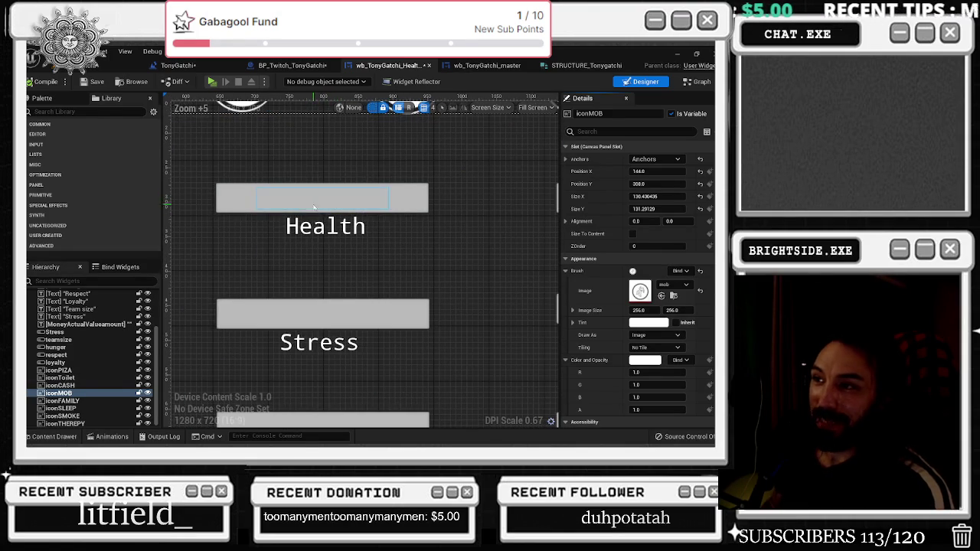
{"action": "scroll", "coordinate": [321, 225], "scroll_direction": "down", "scroll_amount": 7}
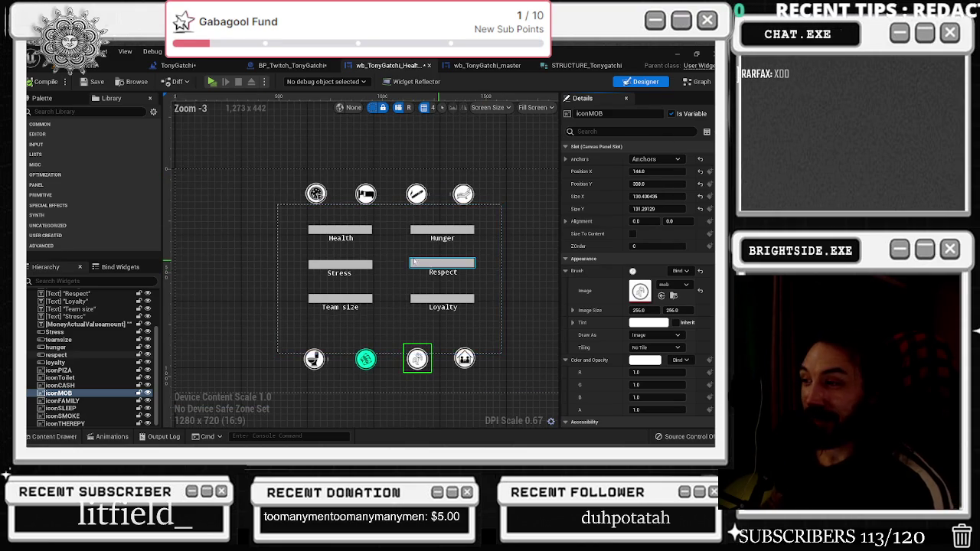
{"action": "scroll", "coordinate": [403, 244], "scroll_direction": "down", "scroll_amount": 1}
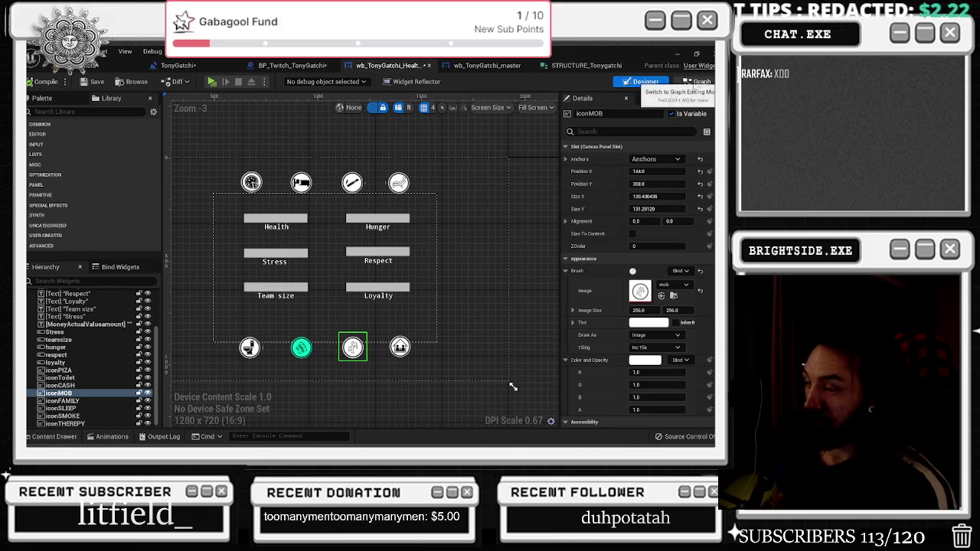
{"action": "left_click", "coordinate": [698, 81]}
{"action": "mouse_move", "coordinate": [413, 298]}
{"action": "left_mouse_down"}
{"action": "mouse_move", "coordinate": [386, 276]}
{"action": "mouse_move", "coordinate": [398, 238]}
{"action": "left_mouse_up"}
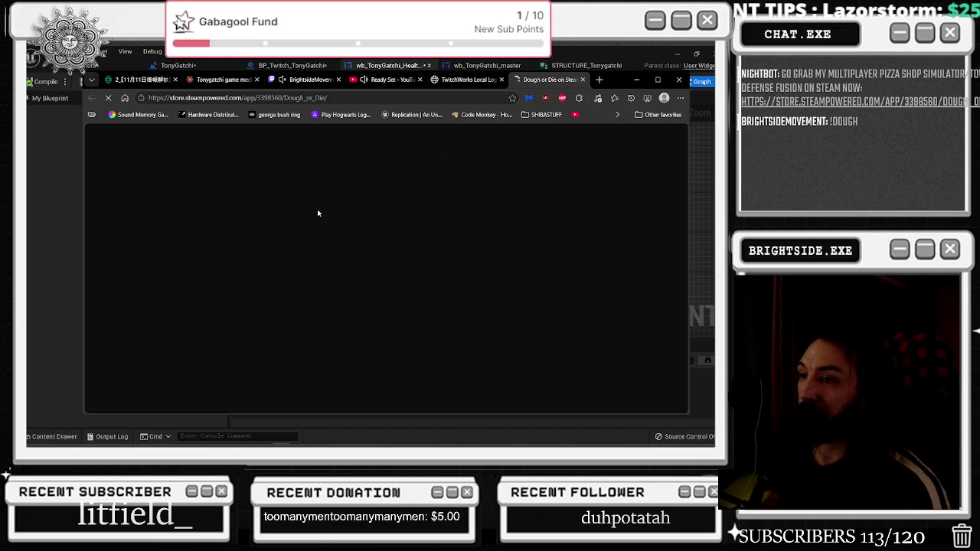
Maximize the browser and scroll through the Dough or Die Steam store page
{"action": "scroll", "coordinate": [254, 276], "scroll_direction": "down", "scroll_amount": 2}
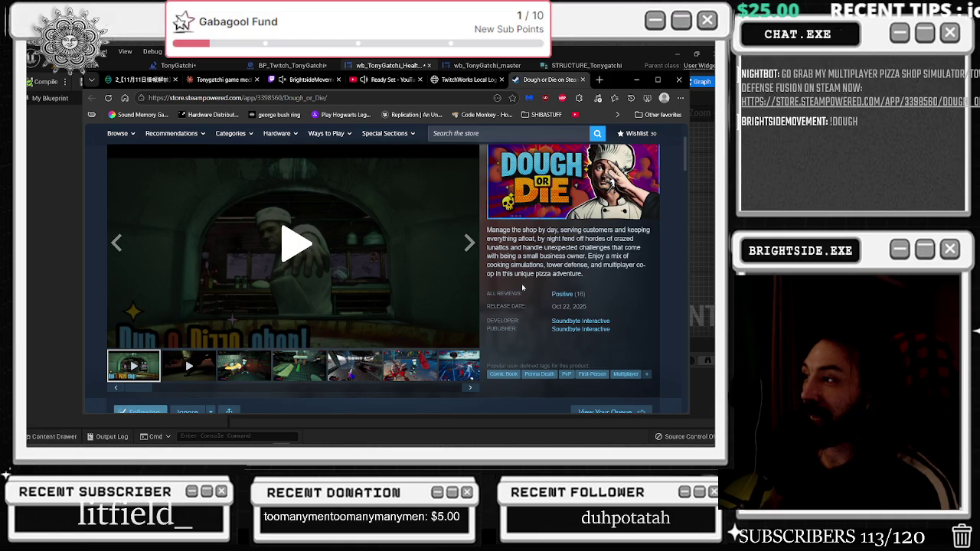
{"action": "left_click", "coordinate": [658, 79]}
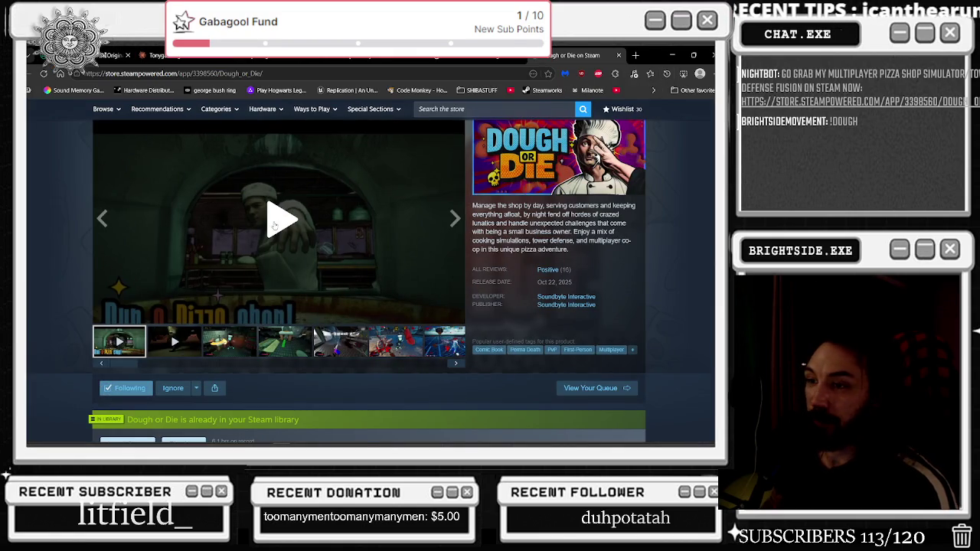
{"action": "scroll", "coordinate": [305, 274], "scroll_direction": "up", "scroll_amount": 2}
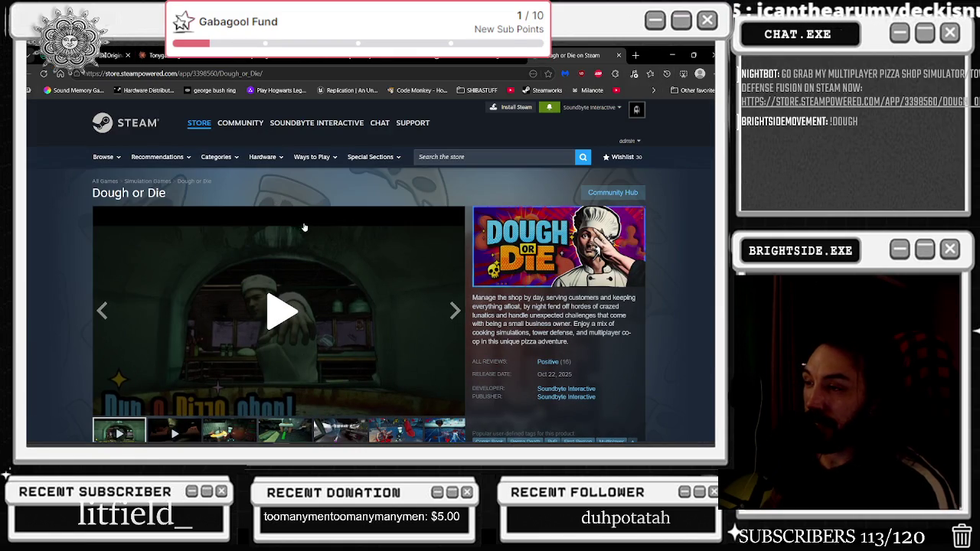
{"action": "scroll", "coordinate": [304, 229], "scroll_direction": "down", "scroll_amount": 4}
{"action": "left_click_drag", "start_coordinate": [101, 263], "coordinate": [222, 273]}
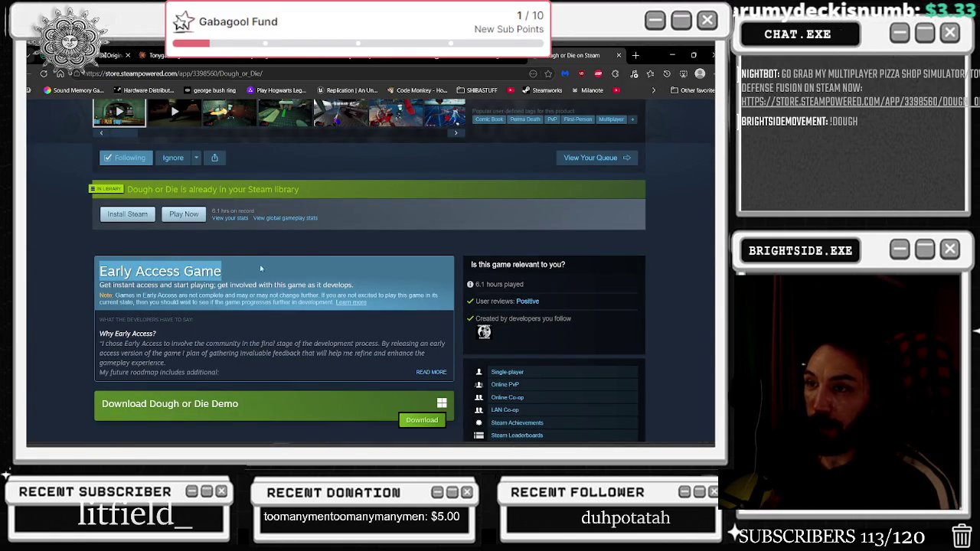
{"action": "scroll", "coordinate": [259, 277], "scroll_direction": "down", "scroll_amount": 1}
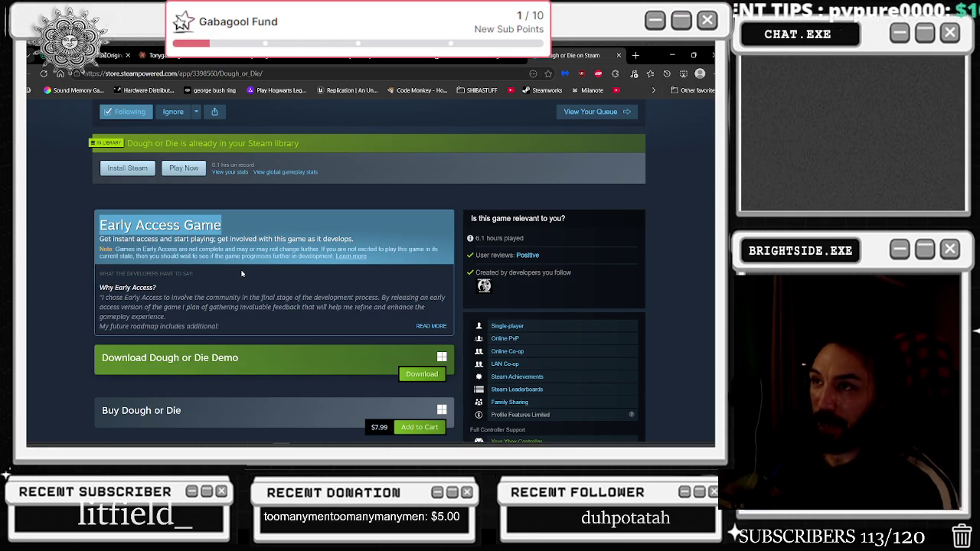
{"action": "scroll", "coordinate": [321, 253], "scroll_direction": "up", "scroll_amount": 6}
{"action": "scroll", "coordinate": [378, 237], "scroll_direction": "up", "scroll_amount": 2}
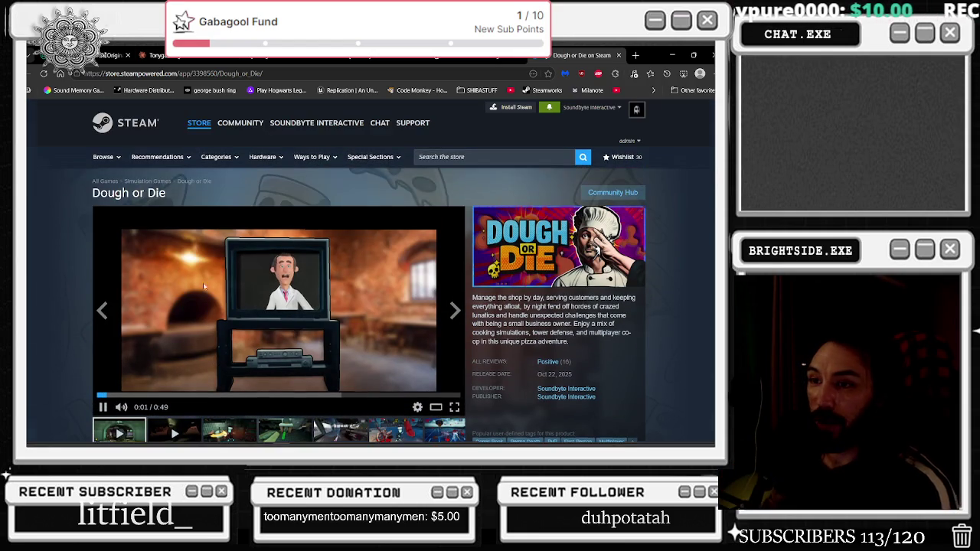
Pause the Dough or Die trailer, rewind it to the start and play it full screen
{"action": "left_click", "coordinate": [103, 406]}
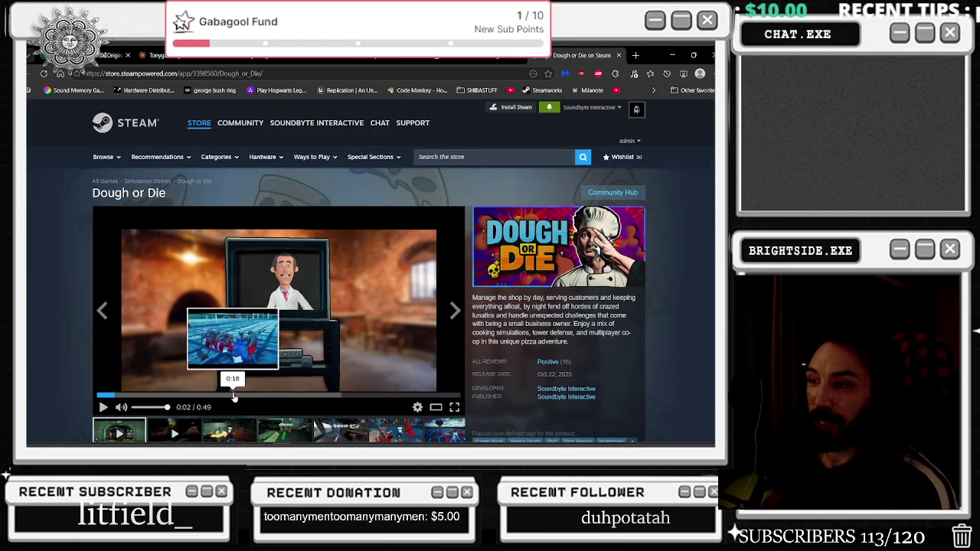
{"action": "scroll", "coordinate": [299, 306], "scroll_direction": "down", "scroll_amount": 1}
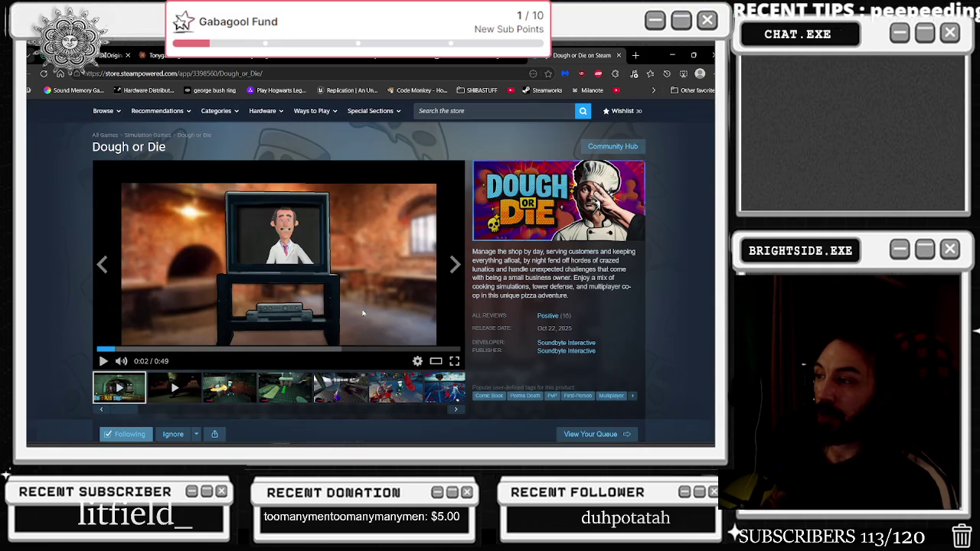
{"action": "left_click", "coordinate": [100, 350]}
{"action": "left_click", "coordinate": [453, 360]}
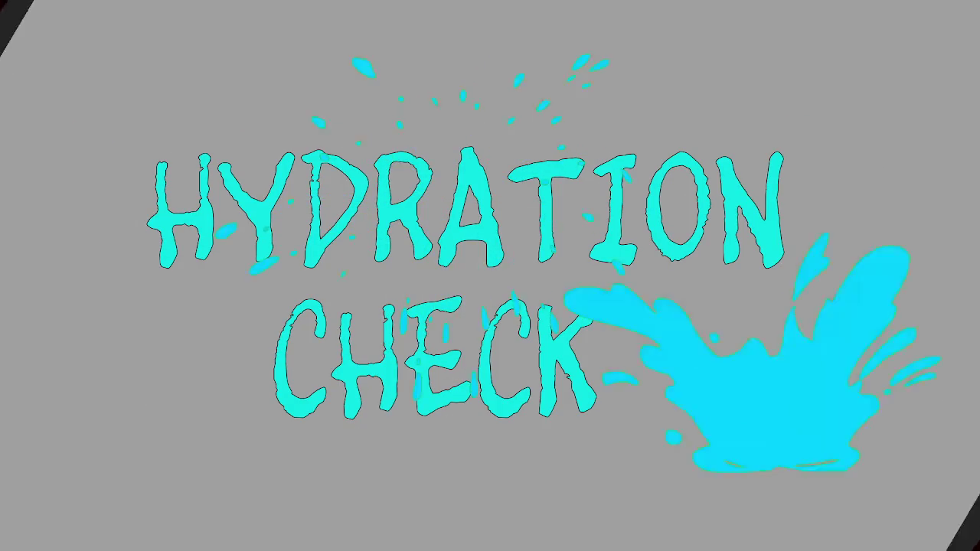
Return from the One Goodbye tab to the Dough or Die trailer, playing it full screen
{"action": "key", "text": "alt+Tab"}
{"action": "left_click", "coordinate": [490, 276]}
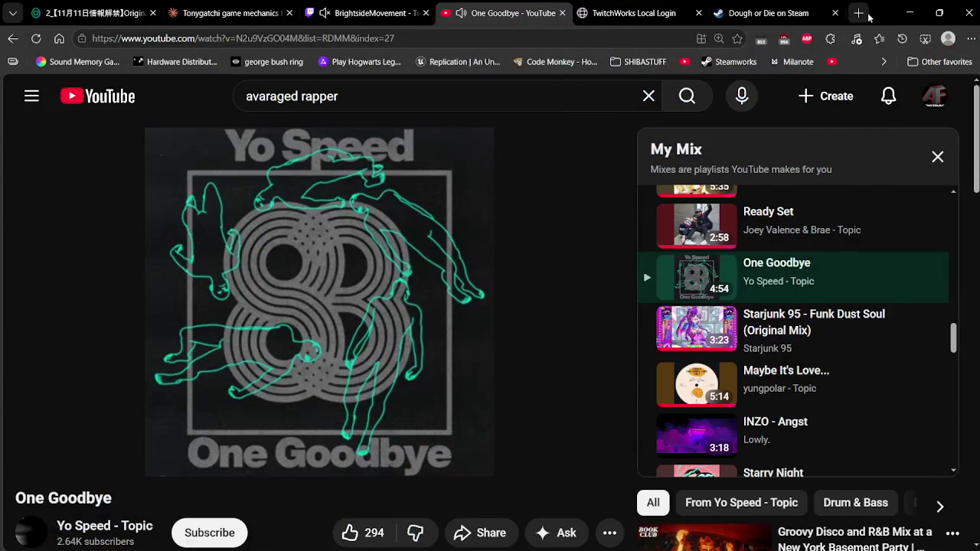
{"action": "left_click", "coordinate": [765, 13]}
{"action": "left_click", "coordinate": [606, 437]}
{"action": "left_click", "coordinate": [14, 542]}
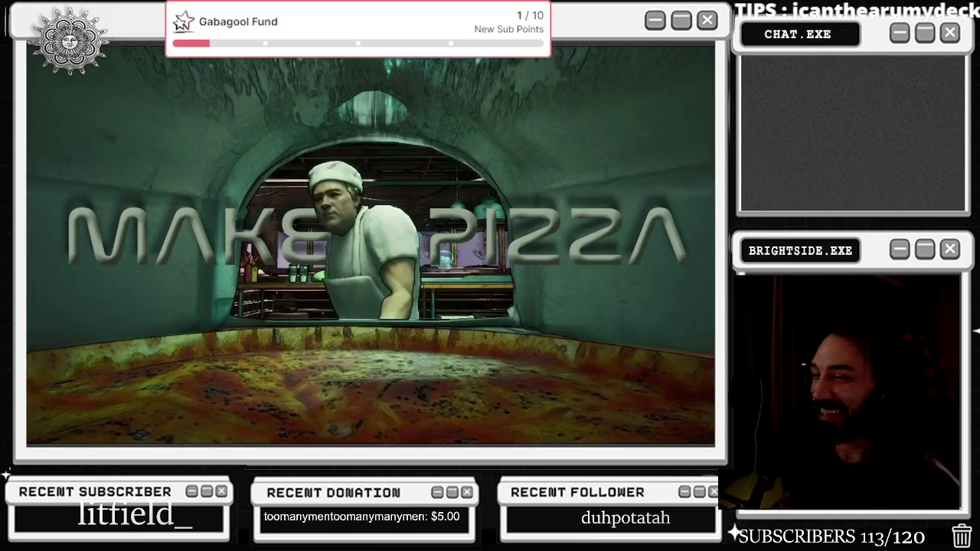
Exit the full-screen trailer and scroll down the Dough or Die store page
{"action": "mouse_move", "coordinate": [289, 329]}
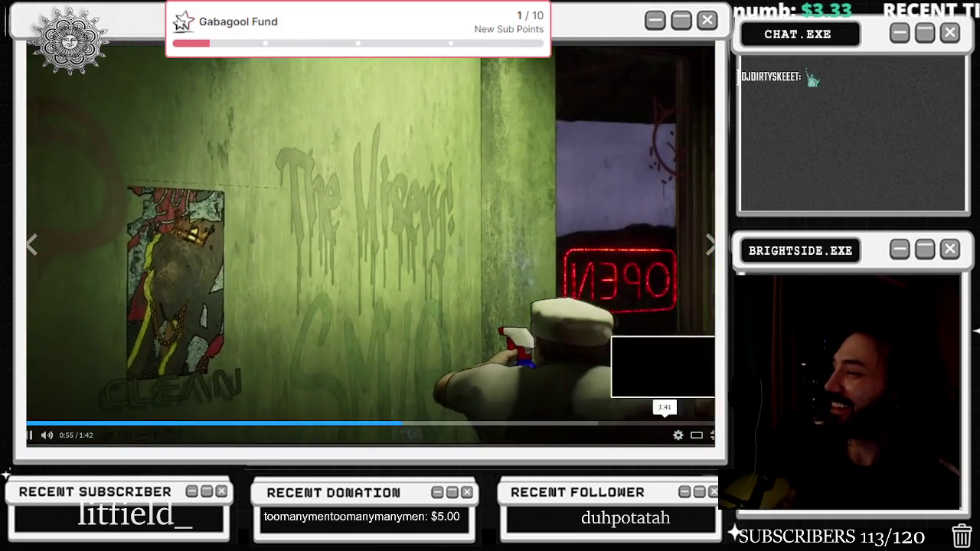
{"action": "key", "text": "Escape"}
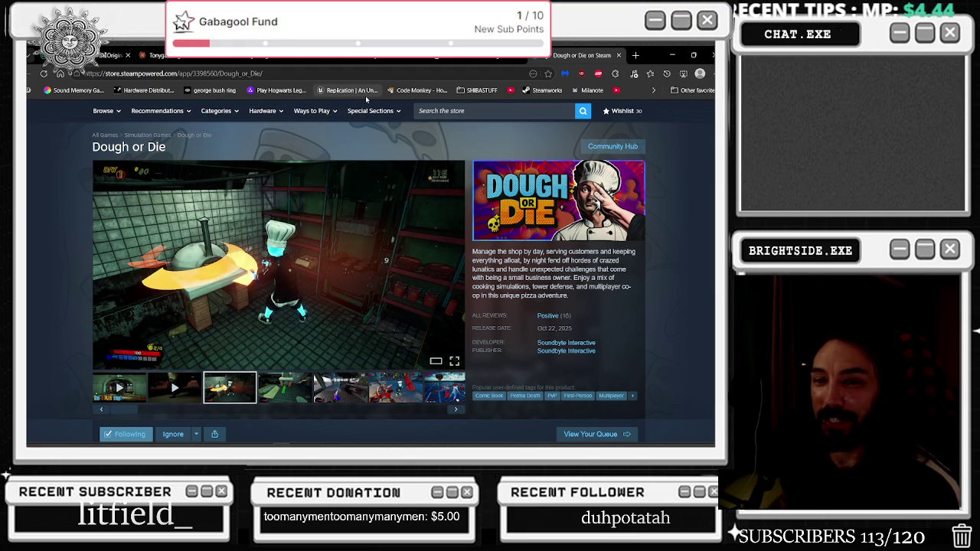
{"action": "scroll", "coordinate": [342, 178], "scroll_direction": "down", "scroll_amount": 3}
{"action": "scroll", "coordinate": [343, 188], "scroll_direction": "down", "scroll_amount": 5}
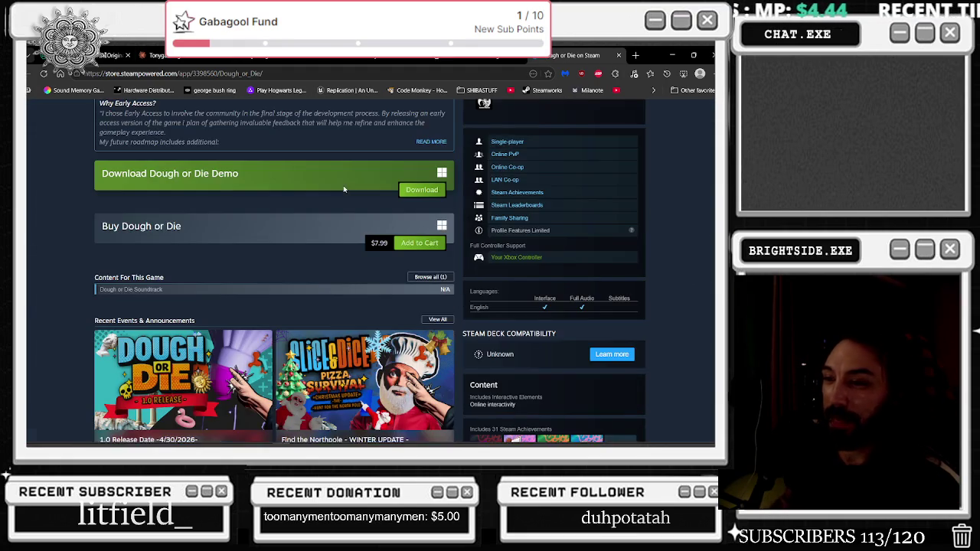
{"action": "scroll", "coordinate": [343, 189], "scroll_direction": "down", "scroll_amount": 2}
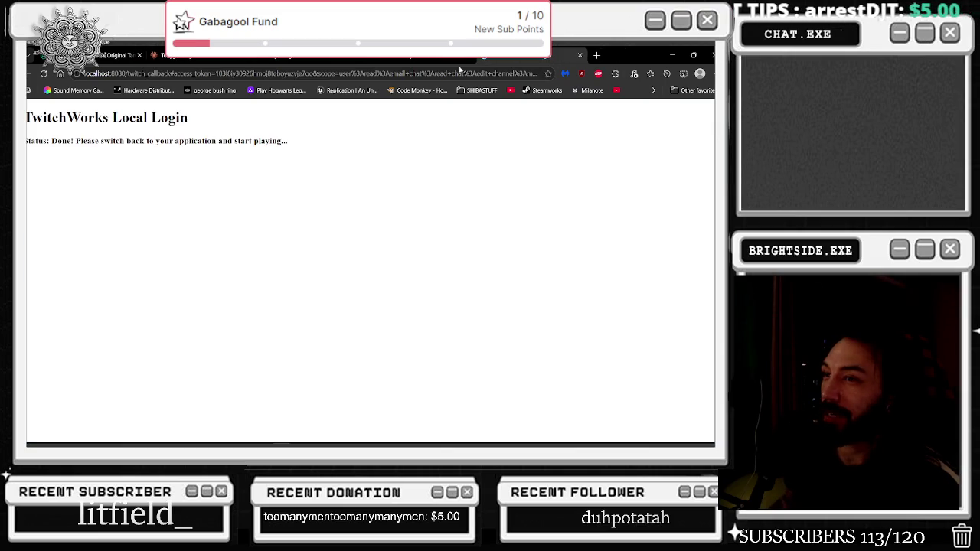
Close the TwitchWorks login tab, start the One Goodbye video, and minimize Edge
{"action": "left_click", "coordinate": [581, 53]}
{"action": "left_click", "coordinate": [306, 229]}
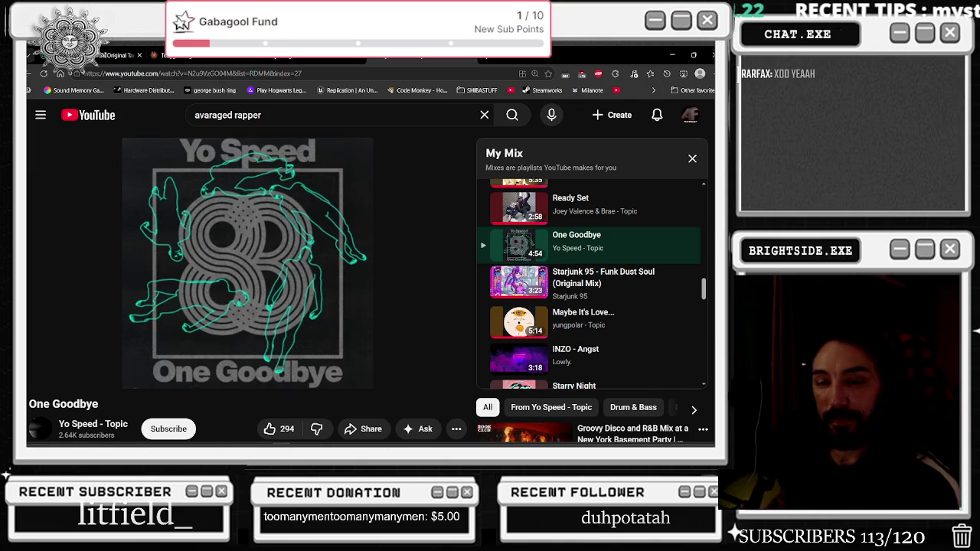
{"action": "left_click", "coordinate": [668, 54]}
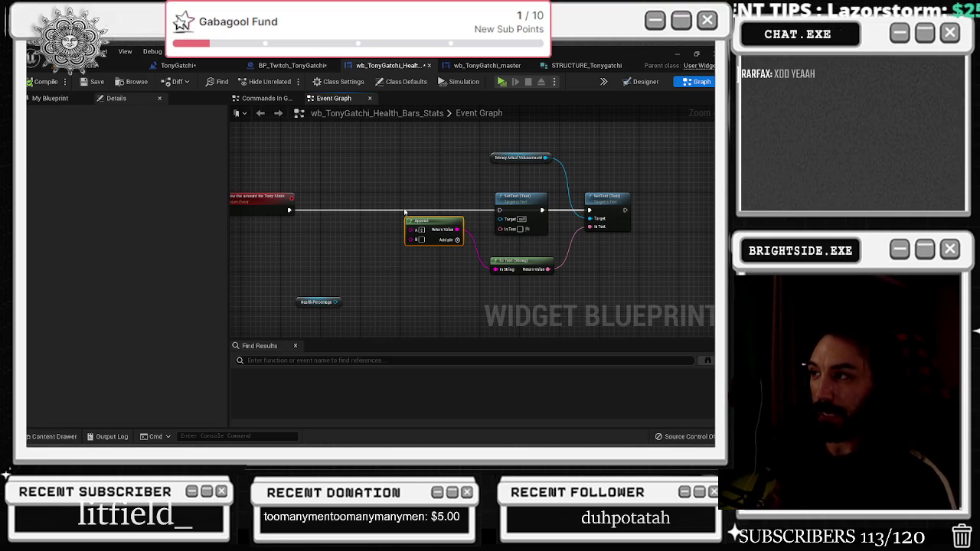
Position the SetText and Health Percentage nodes beside the show-the-amount-for-Tony-Stats event
{"action": "left_click", "coordinate": [519, 200]}
{"action": "left_click_drag", "start_coordinate": [290, 210], "coordinate": [510, 209]}
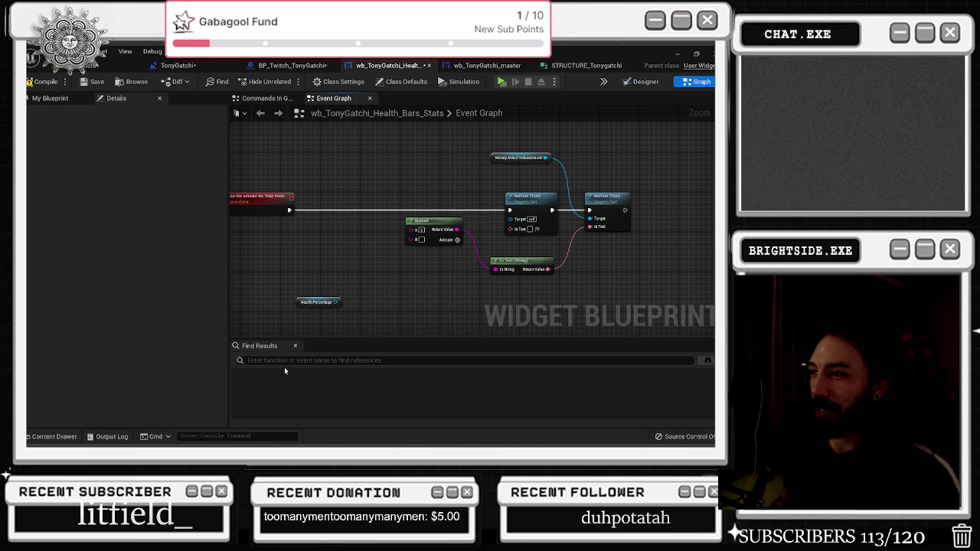
{"action": "mouse_move", "coordinate": [319, 306]}
{"action": "left_mouse_down"}
{"action": "mouse_move", "coordinate": [299, 257]}
{"action": "mouse_move", "coordinate": [281, 241]}
{"action": "mouse_move", "coordinate": [282, 252]}
{"action": "left_mouse_up"}
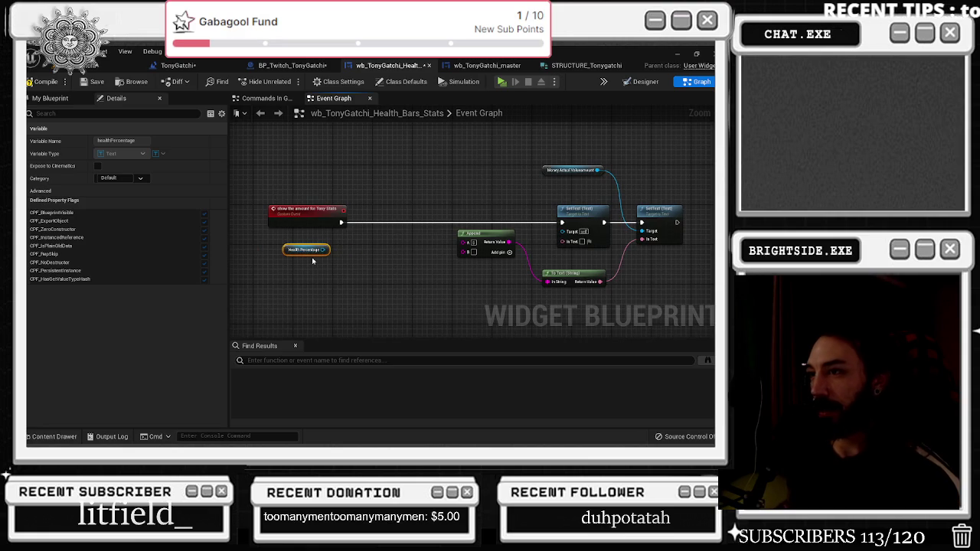
{"action": "left_click", "coordinate": [50, 98]}
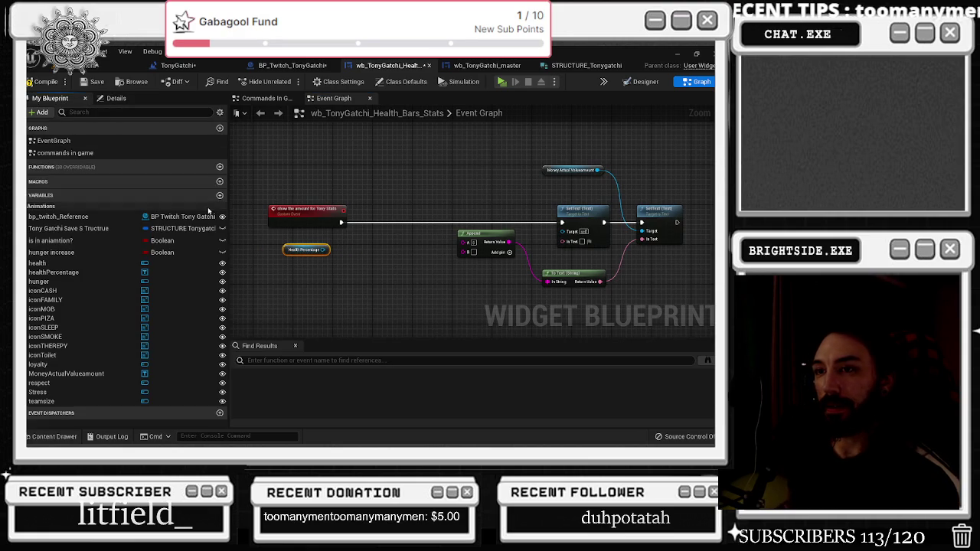
{"action": "left_click_drag", "start_coordinate": [317, 252], "coordinate": [332, 253]}
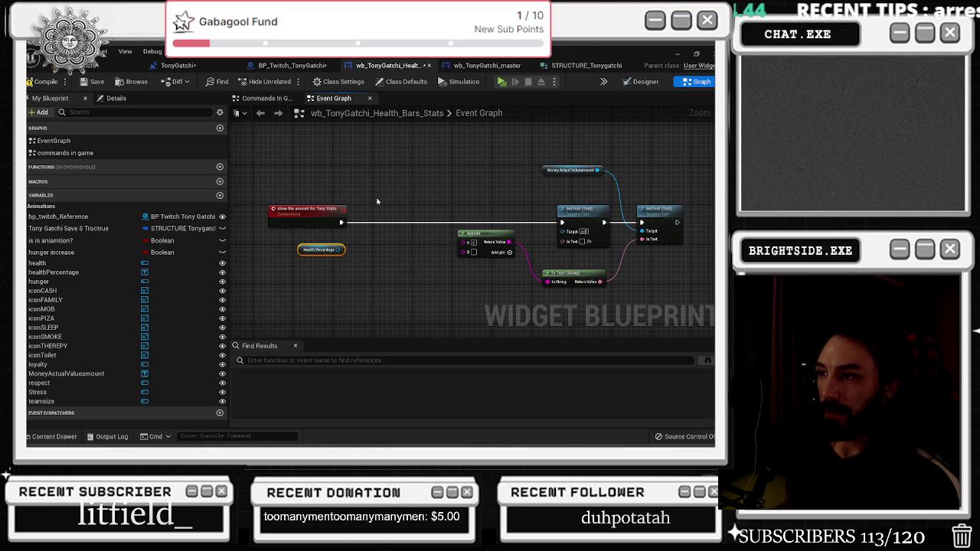
{"action": "left_click", "coordinate": [327, 224]}
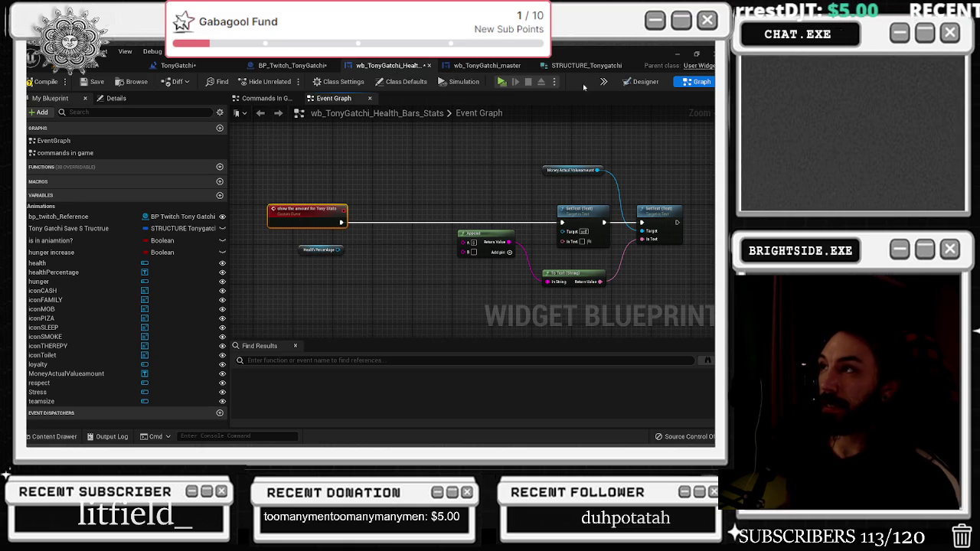
{"action": "left_click", "coordinate": [641, 81]}
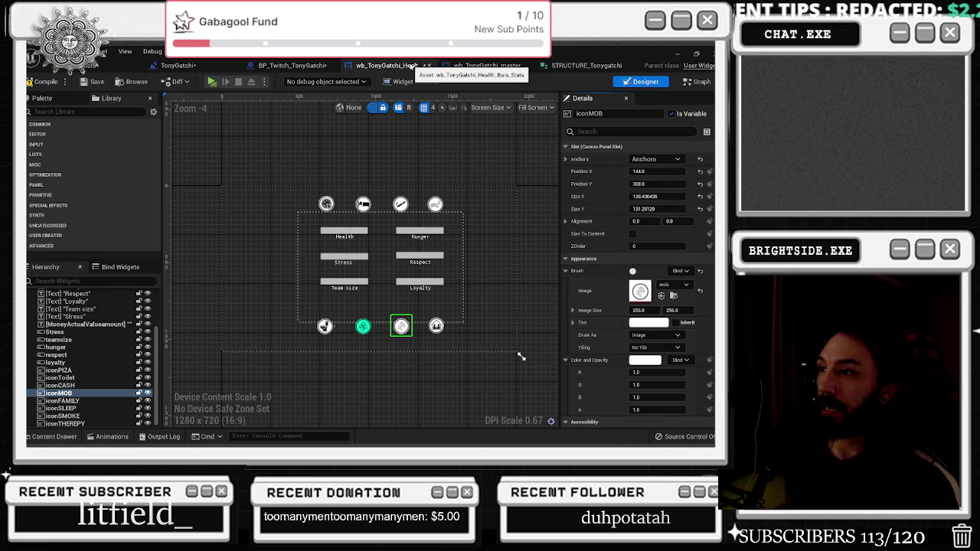
Duplicate the healthPercentage label onto the Stress bar and rename it 'stress_percentage'
{"action": "scroll", "coordinate": [107, 372], "scroll_direction": "up", "scroll_amount": 3}
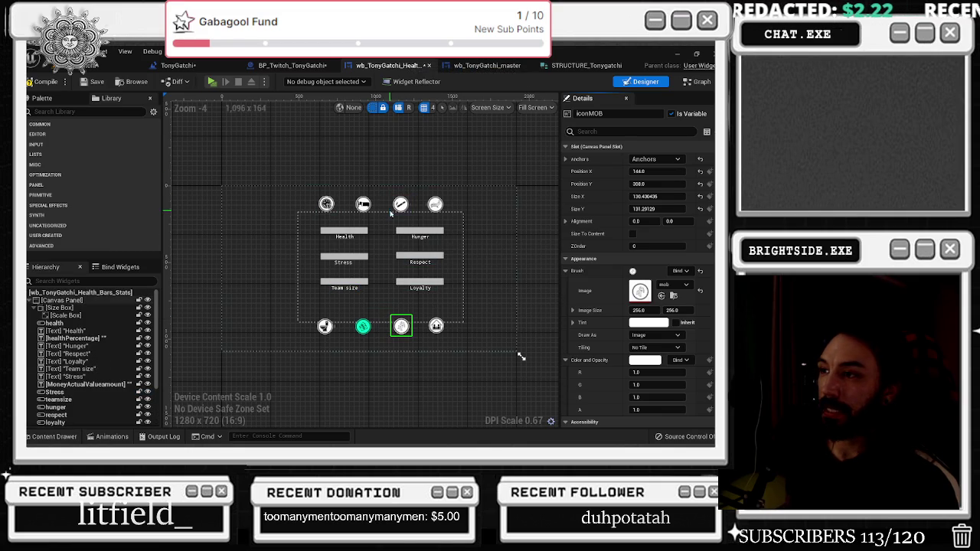
{"action": "scroll", "coordinate": [392, 212], "scroll_direction": "up", "scroll_amount": 1}
{"action": "left_click", "coordinate": [333, 229]}
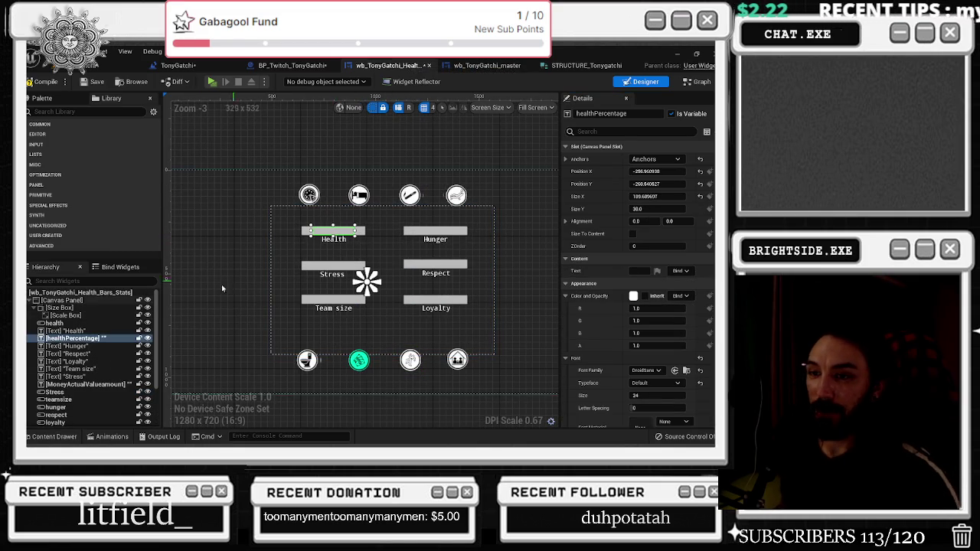
{"action": "scroll", "coordinate": [268, 295], "scroll_direction": "up", "scroll_amount": 1}
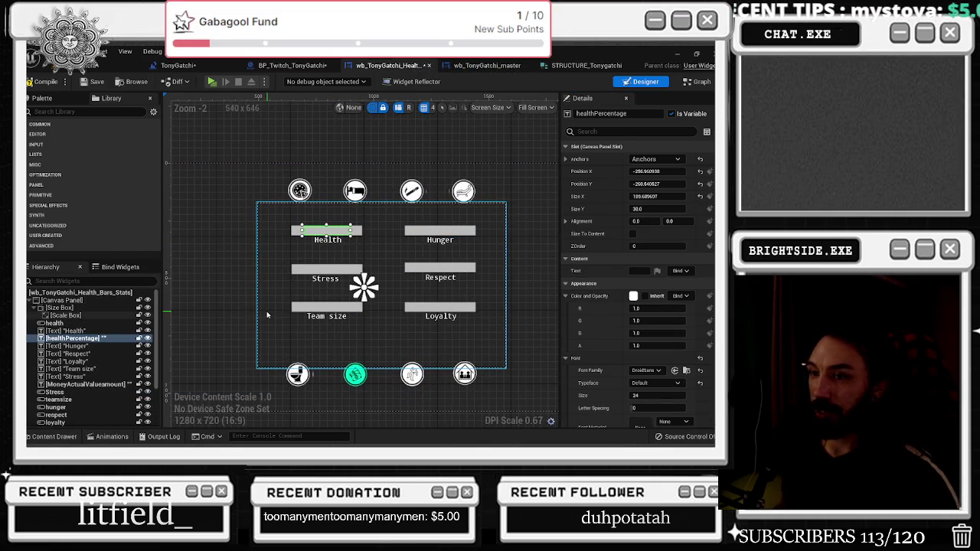
{"action": "key", "text": "ctrl+d"}
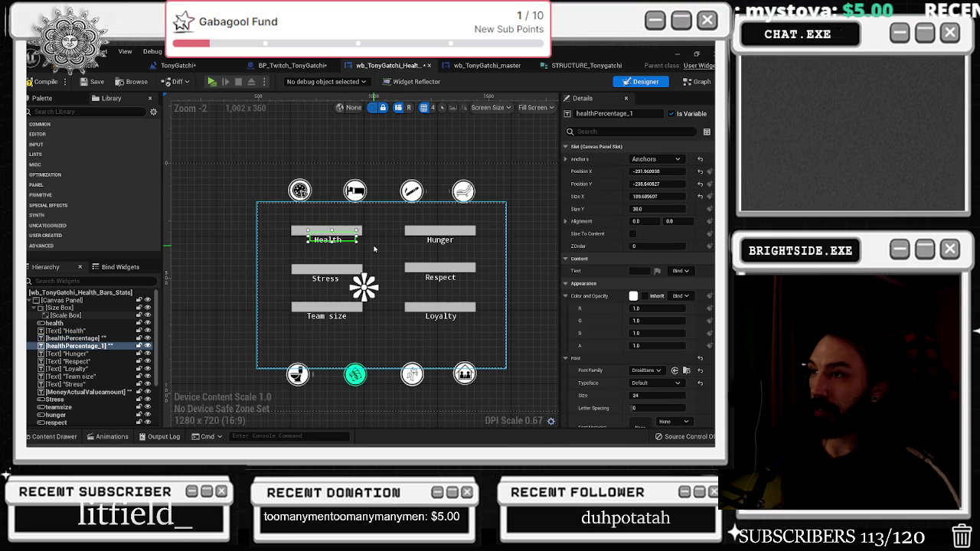
{"action": "left_click_drag", "start_coordinate": [343, 243], "coordinate": [339, 274]}
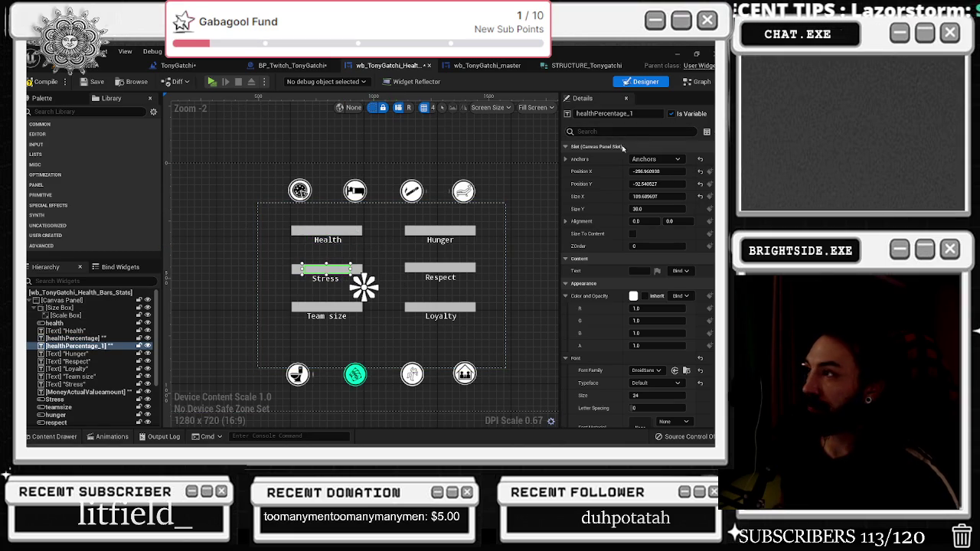
{"action": "left_click", "coordinate": [629, 114]}
{"action": "type", "text": "stress"}
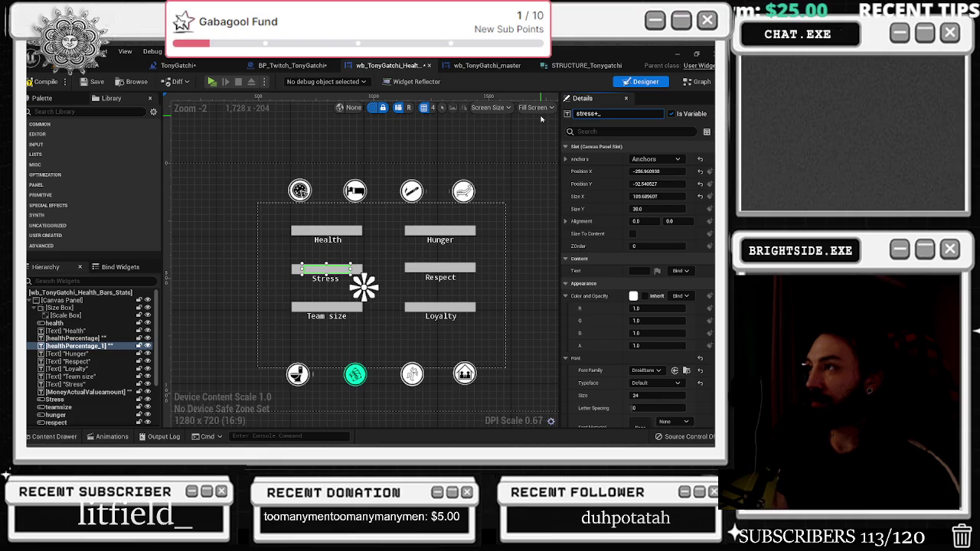
{"action": "type", "text": "_percent"}
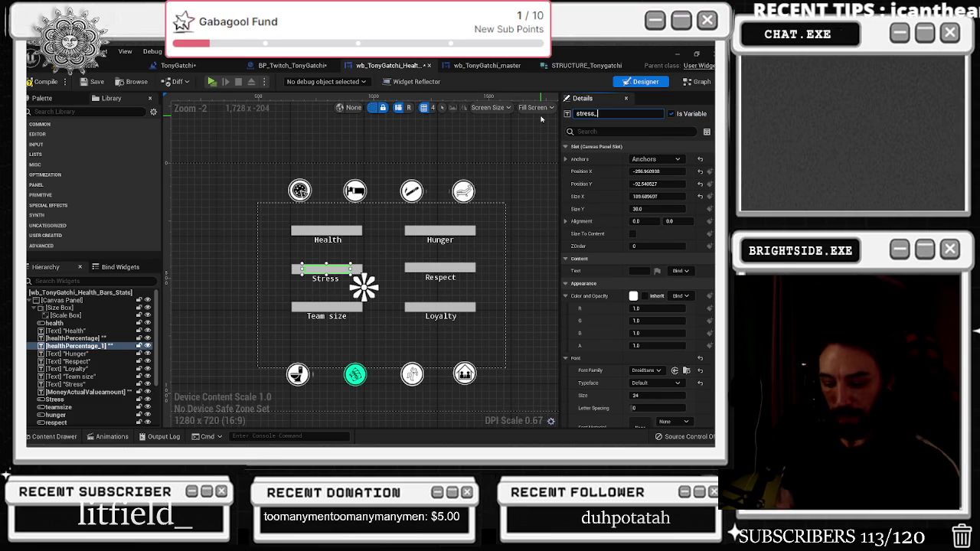
{"action": "type", "text": "age"}
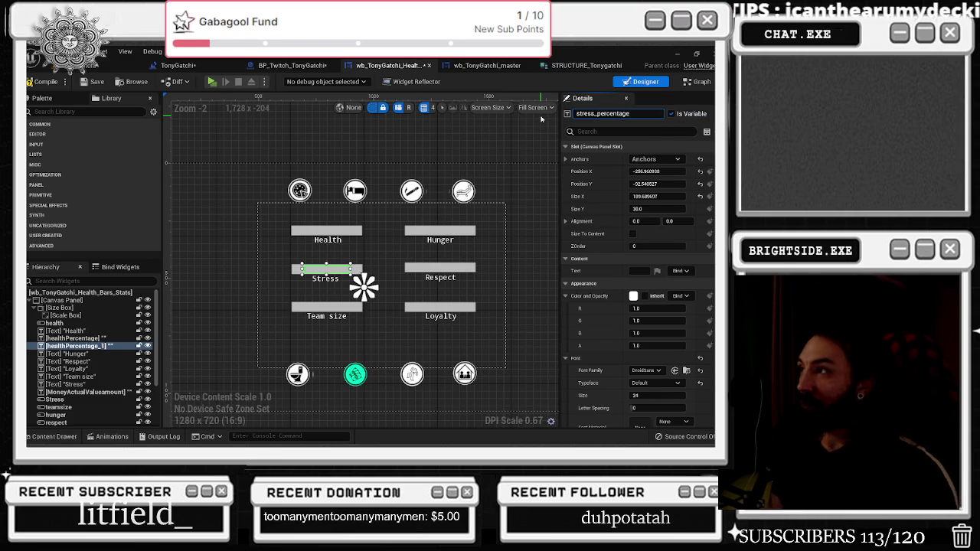
{"action": "key", "text": "Return"}
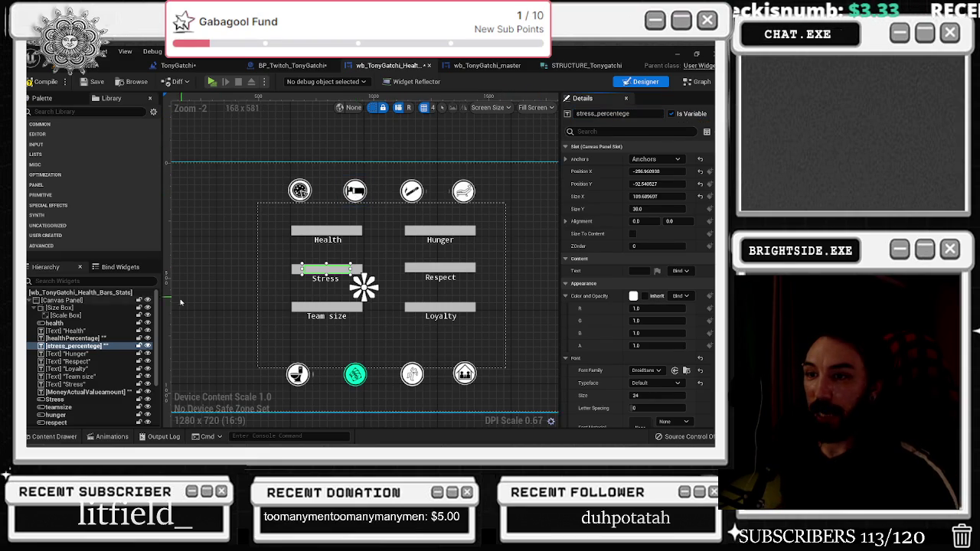
Duplicate the stress label onto the Team size bar and begin renaming the copy stress_percentege_1
{"action": "key", "text": "ctrl+d"}
{"action": "mouse_move", "coordinate": [379, 285]}
{"action": "left_mouse_down"}
{"action": "mouse_move", "coordinate": [387, 288]}
{"action": "mouse_move", "coordinate": [335, 311]}
{"action": "mouse_move", "coordinate": [339, 273]}
{"action": "left_mouse_up"}
{"action": "left_click", "coordinate": [333, 272]}
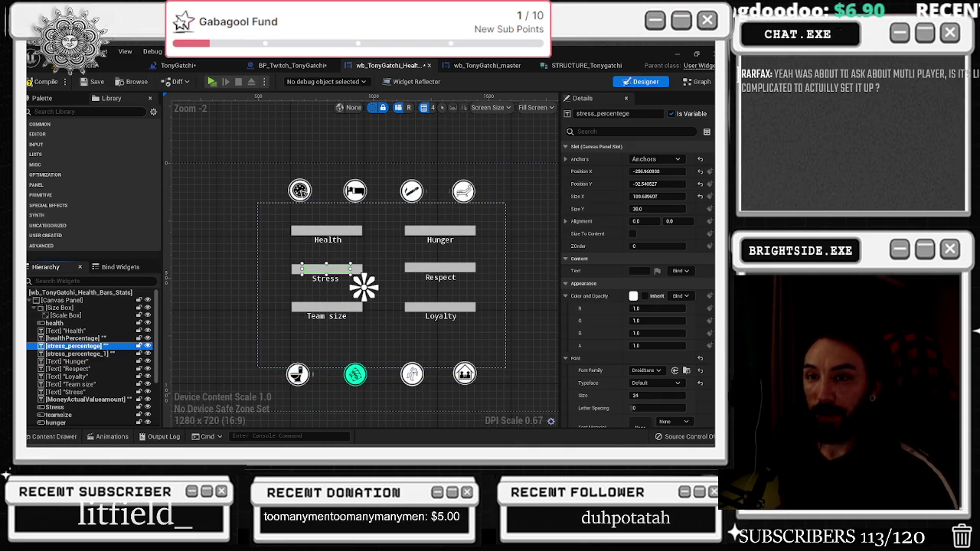
{"action": "left_click", "coordinate": [325, 231]}
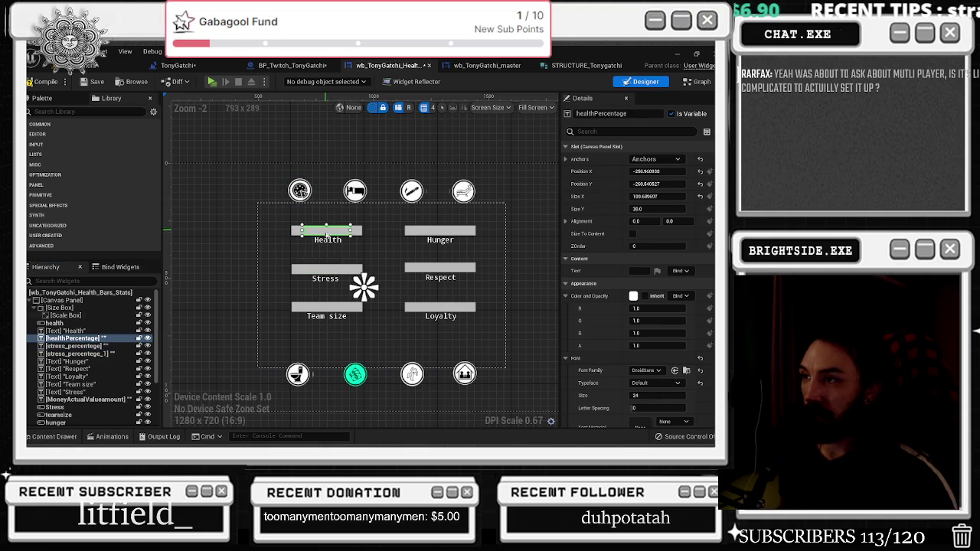
{"action": "left_click", "coordinate": [332, 274]}
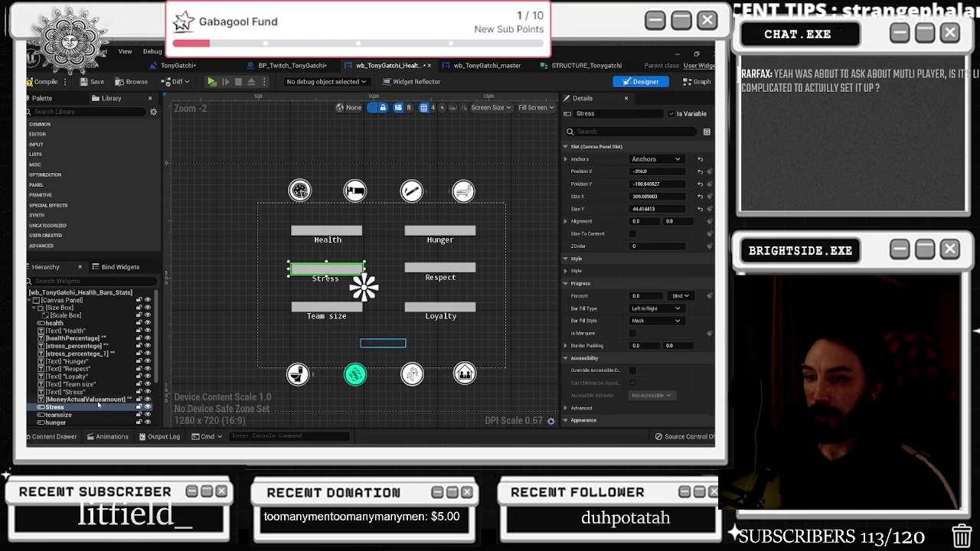
{"action": "left_click", "coordinate": [326, 306]}
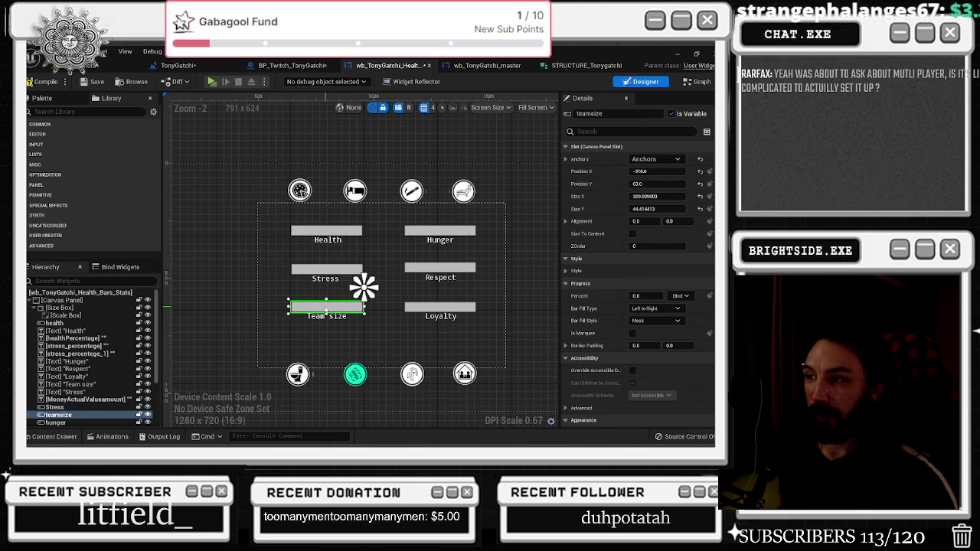
{"action": "left_click", "coordinate": [96, 361]}
{"action": "left_click", "coordinate": [92, 353]}
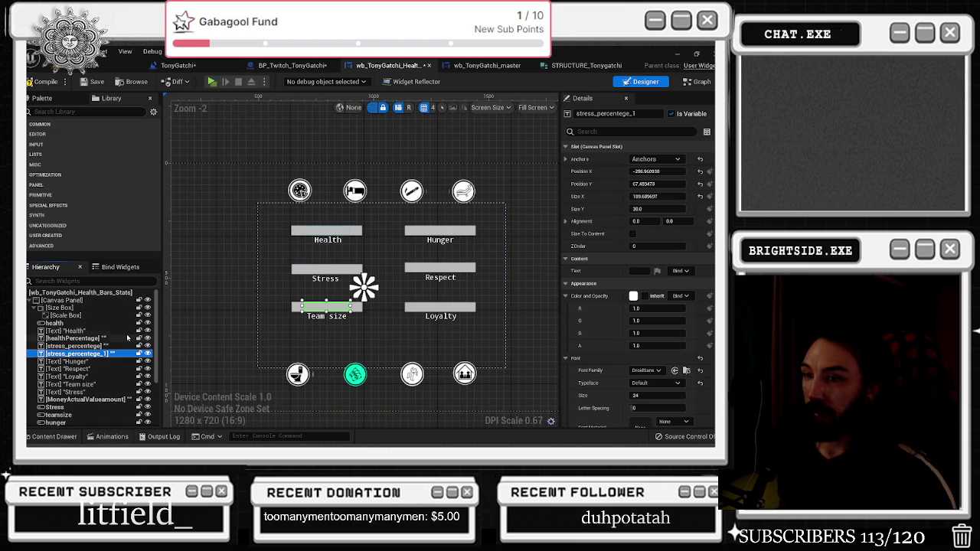
{"action": "left_click", "coordinate": [651, 112]}
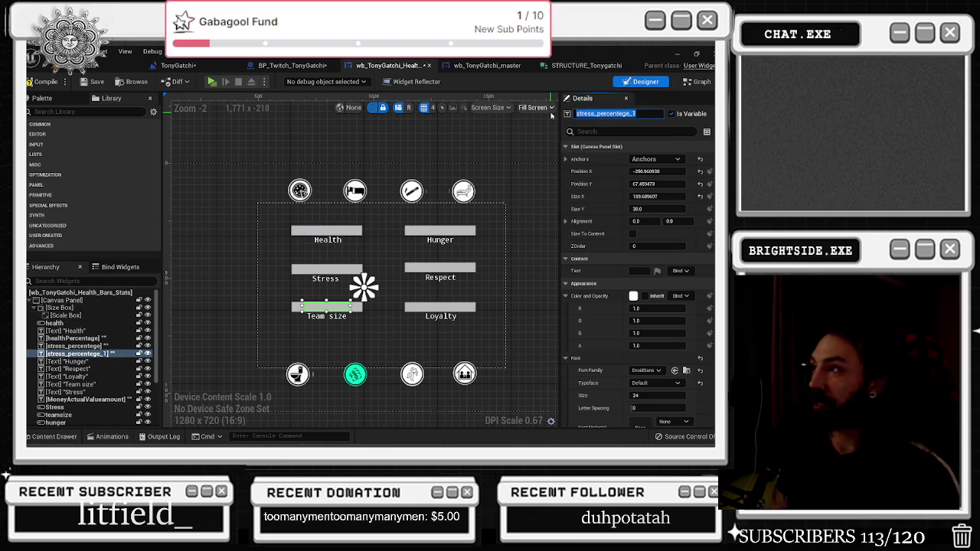